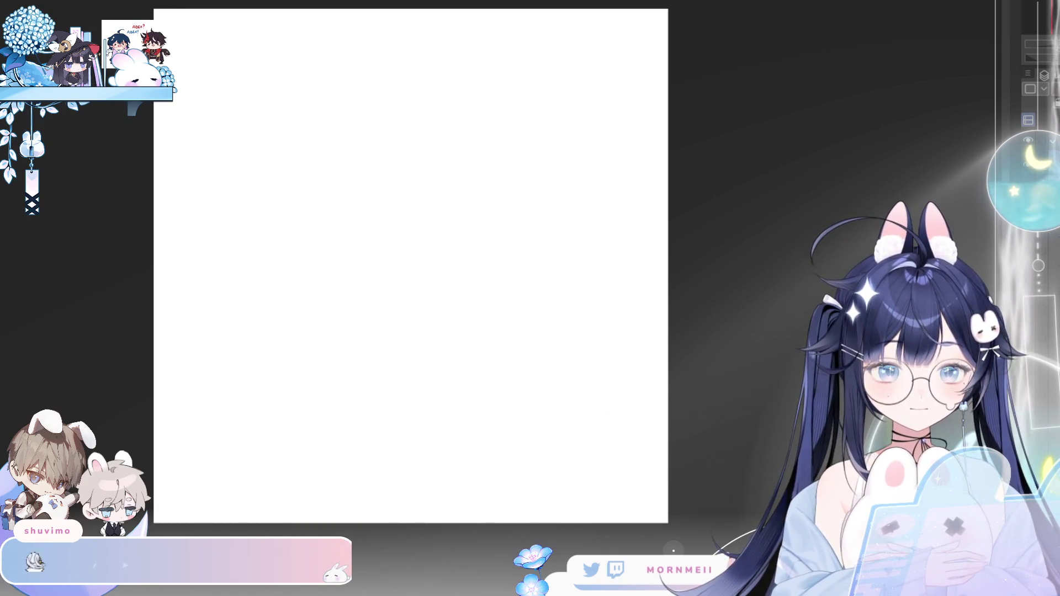
scroll(294, 223, "down", 3)
scroll(293, 223, "up", 2)
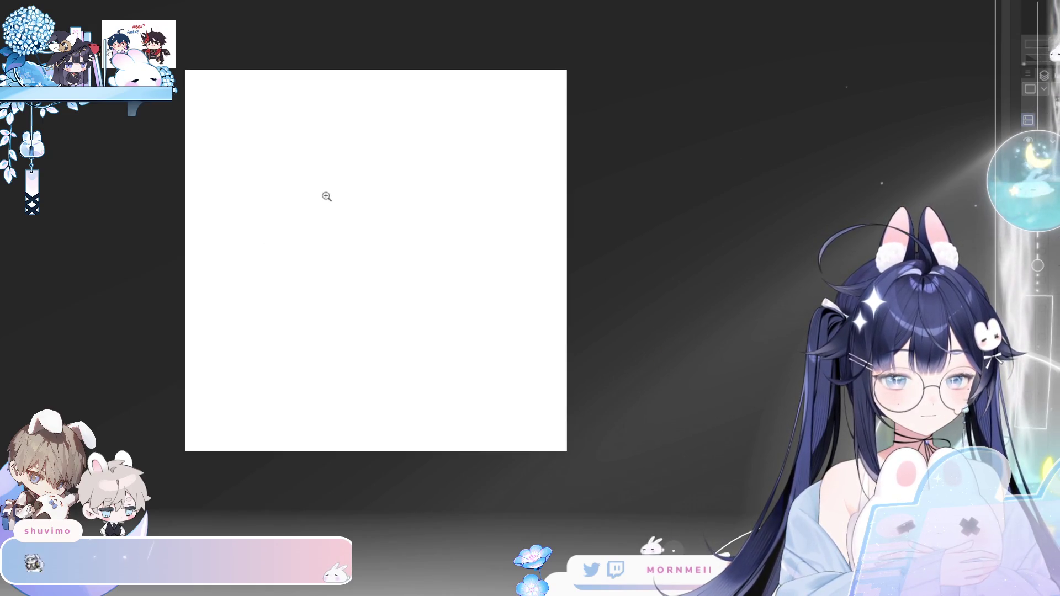
- Make a few throwaway test strokes, undo them, and pan the blank canvas into position
mouse_move(293, 229)
left_mouse_down()
mouse_move(320, 214)
mouse_move(391, 233)
mouse_move(296, 279)
left_mouse_up()
key("ctrl+z")
left_click_drag(378, 237, 332, 296)
key("ctrl+z")
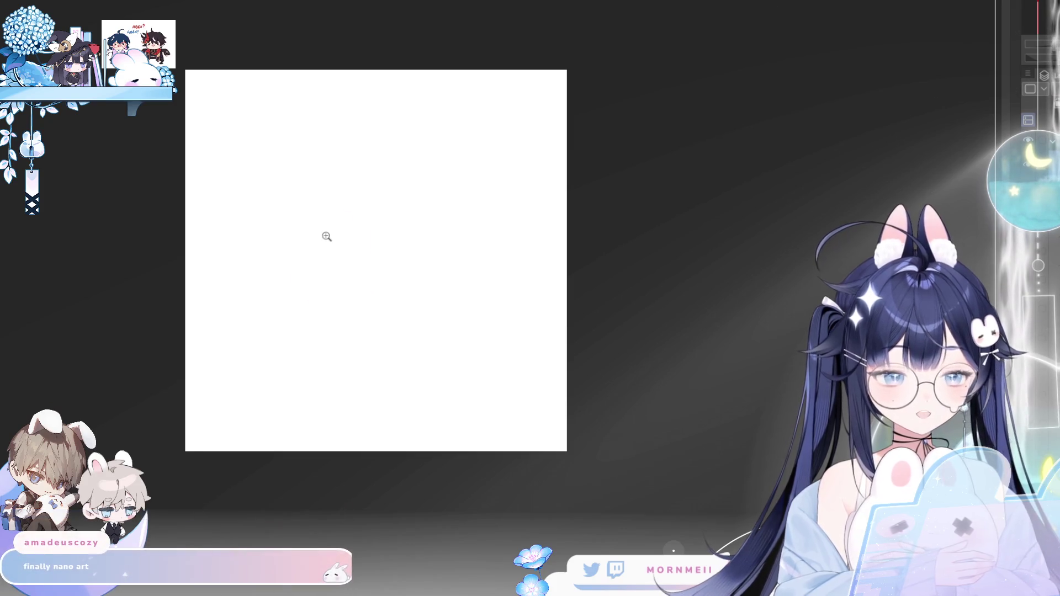
left_click(364, 213)
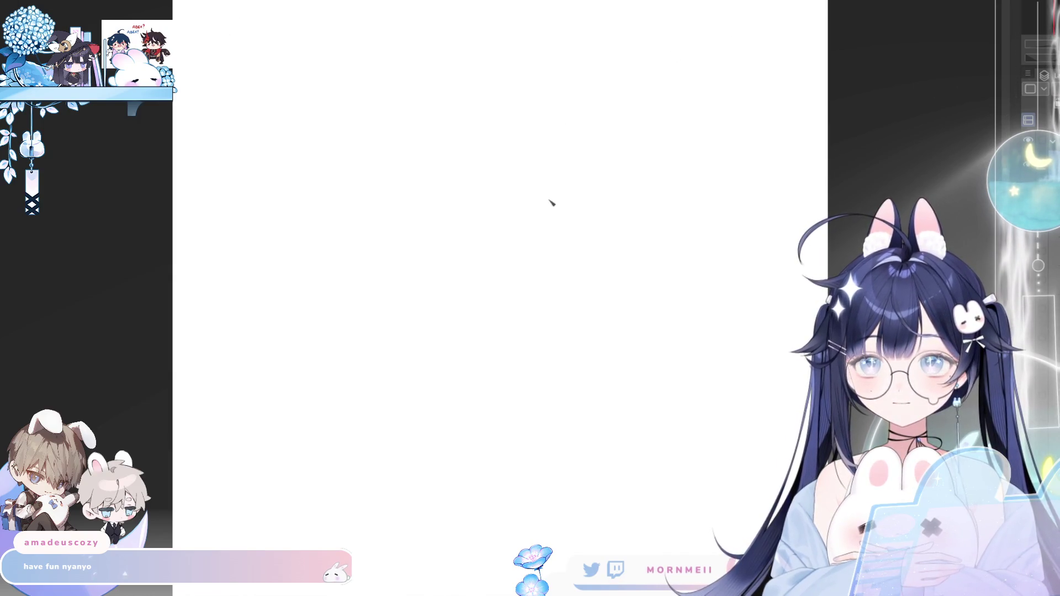
left_click_drag(544, 200, 423, 126)
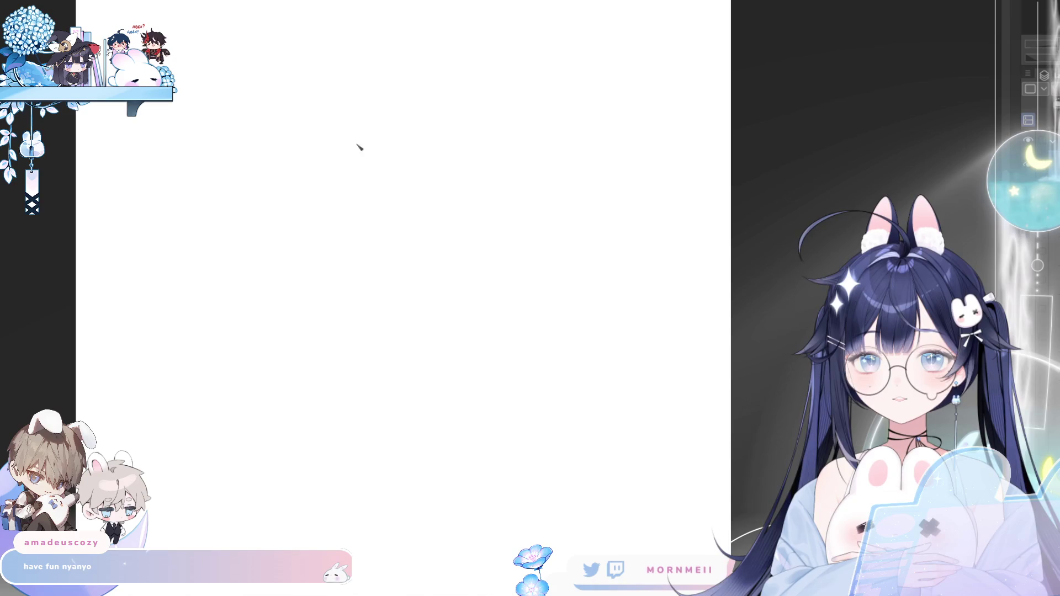
left_click_drag(359, 146, 370, 87)
left_click_drag(388, 171, 392, 169)
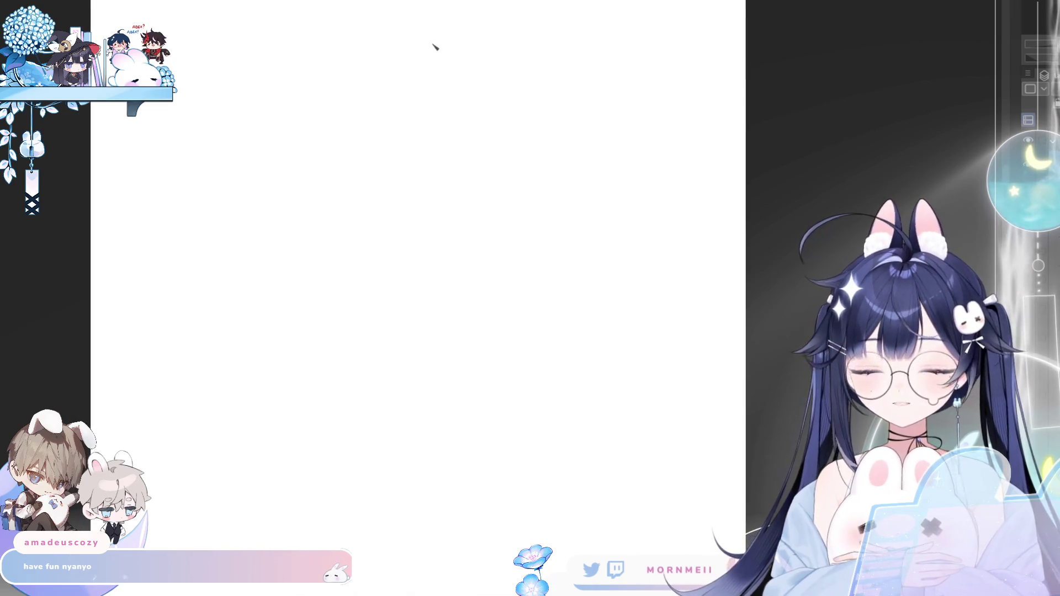
- Draw a large loose lavender circle for the chibi's head, redoing the first attempt
left_click_drag(440, 53, 355, 213)
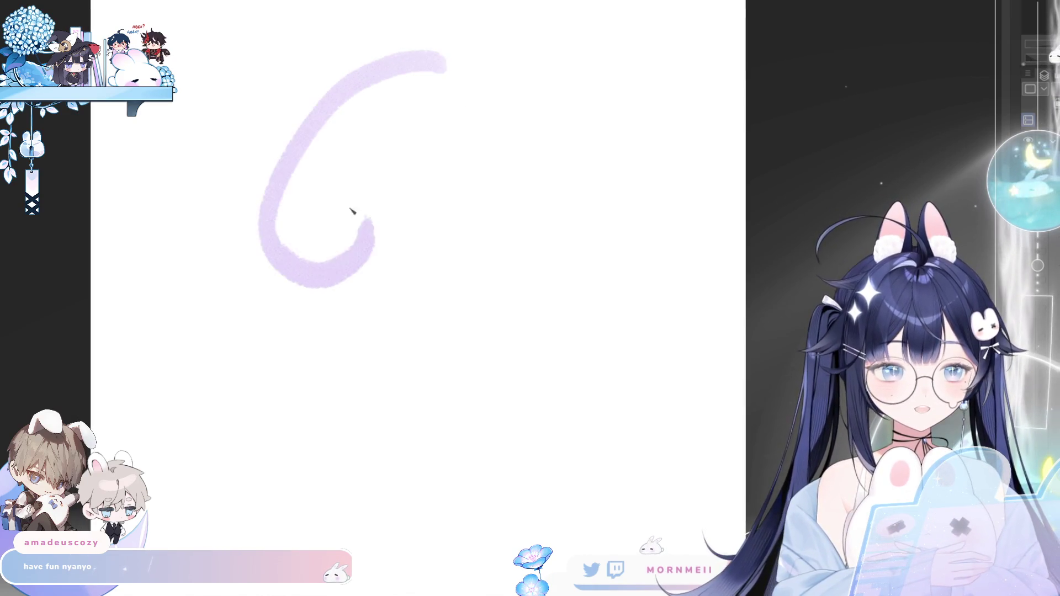
key("ctrl+z")
left_click_drag(420, 55, 437, 68)
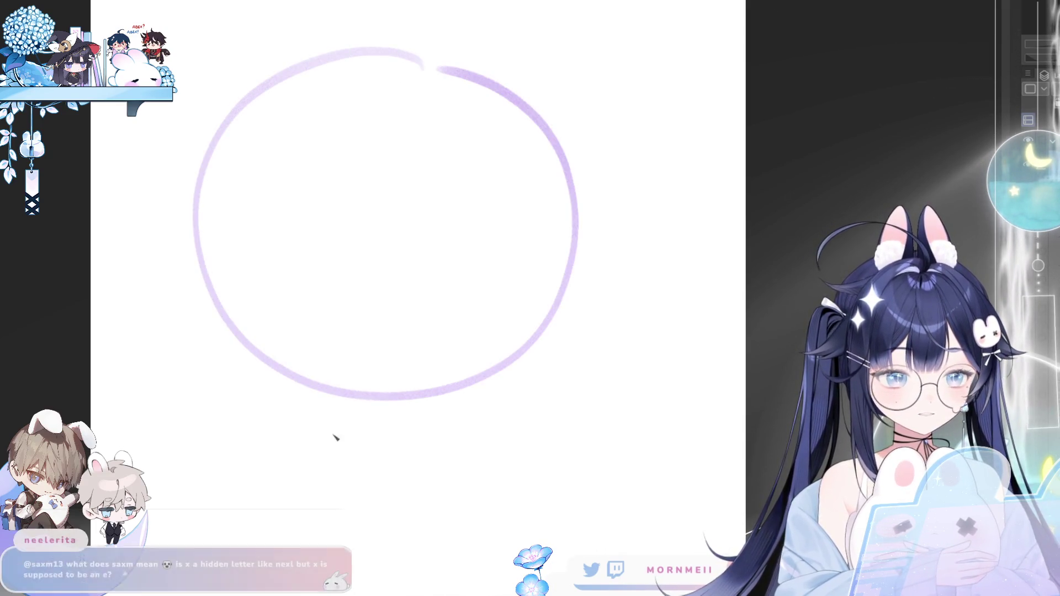
scroll(314, 454, "down", 2)
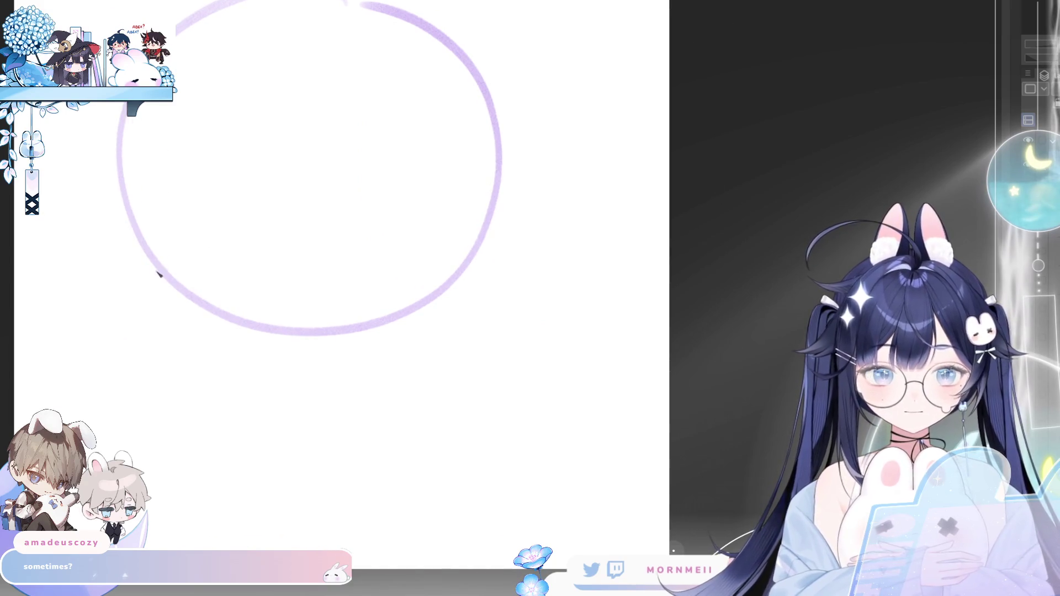
- Draw the cheek and jaw curve down from the head's left side, retrying until it sits right
left_click_drag(142, 248, 174, 349)
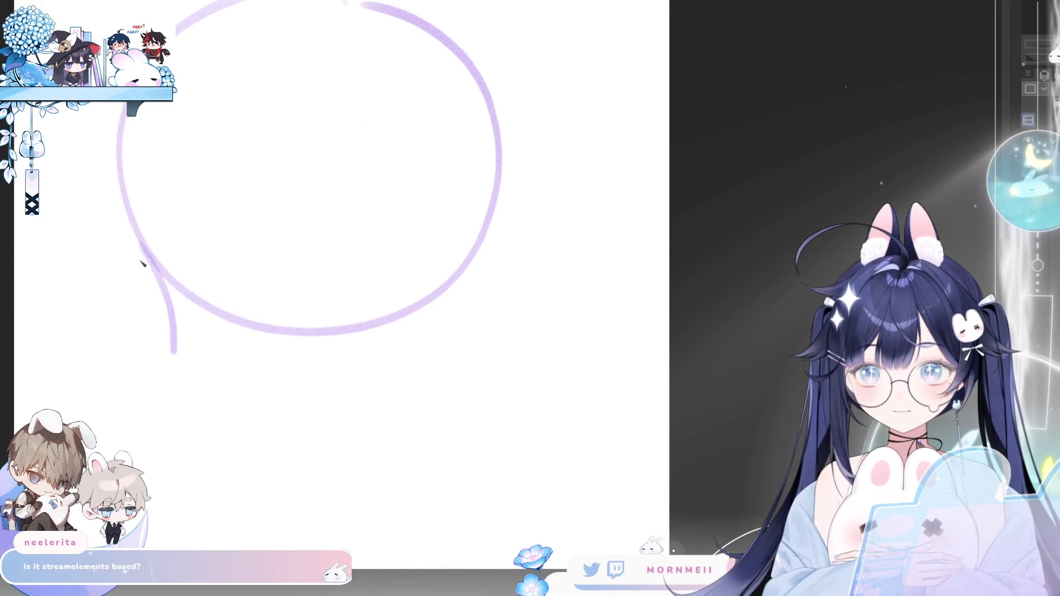
key("ctrl+z")
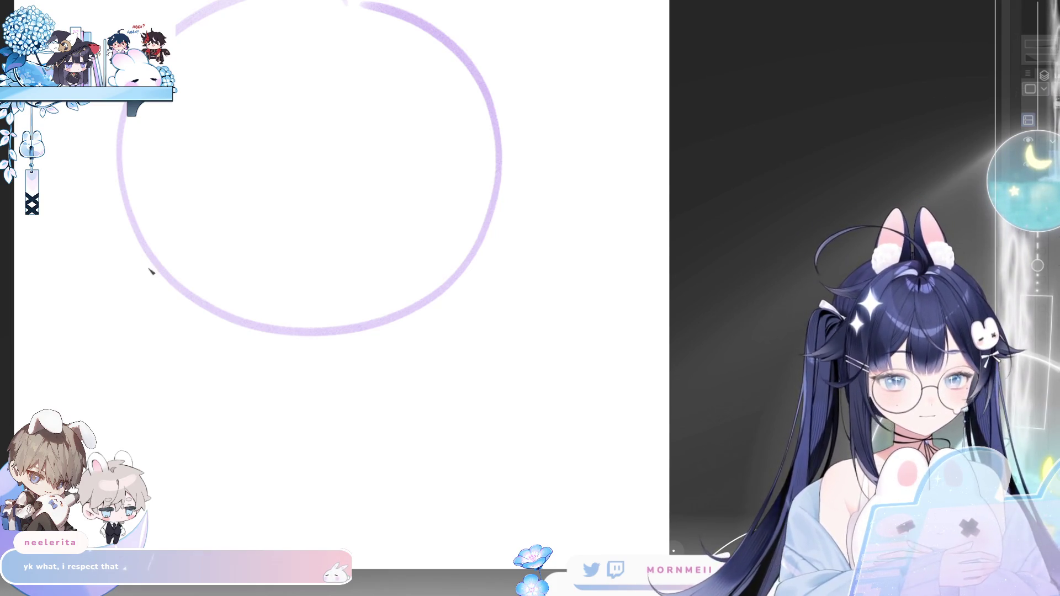
left_click_drag(138, 235, 150, 348)
key("ctrl+z")
left_click_drag(141, 237, 157, 321)
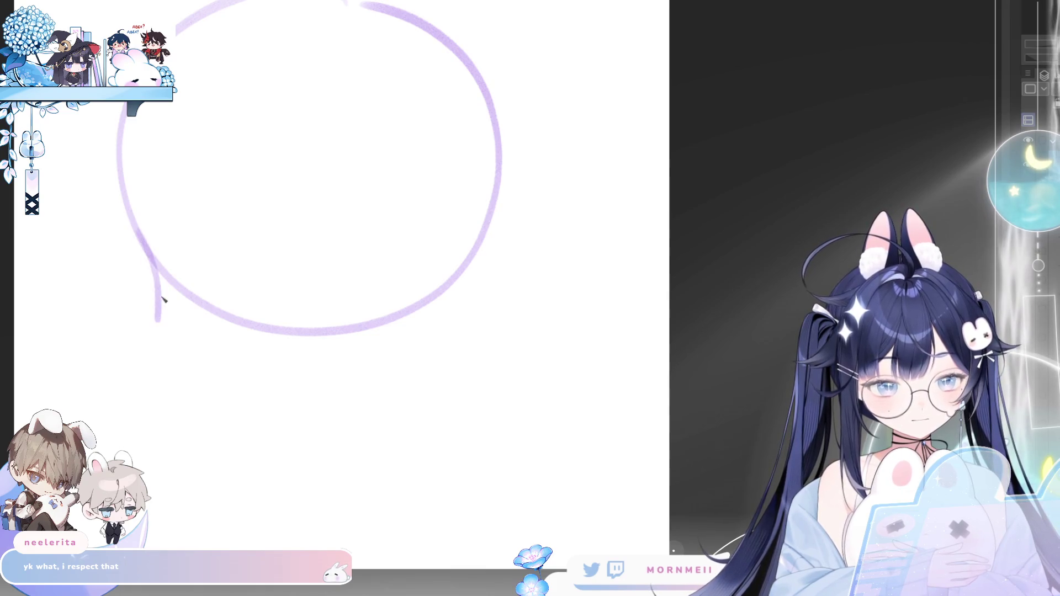
key("ctrl+z")
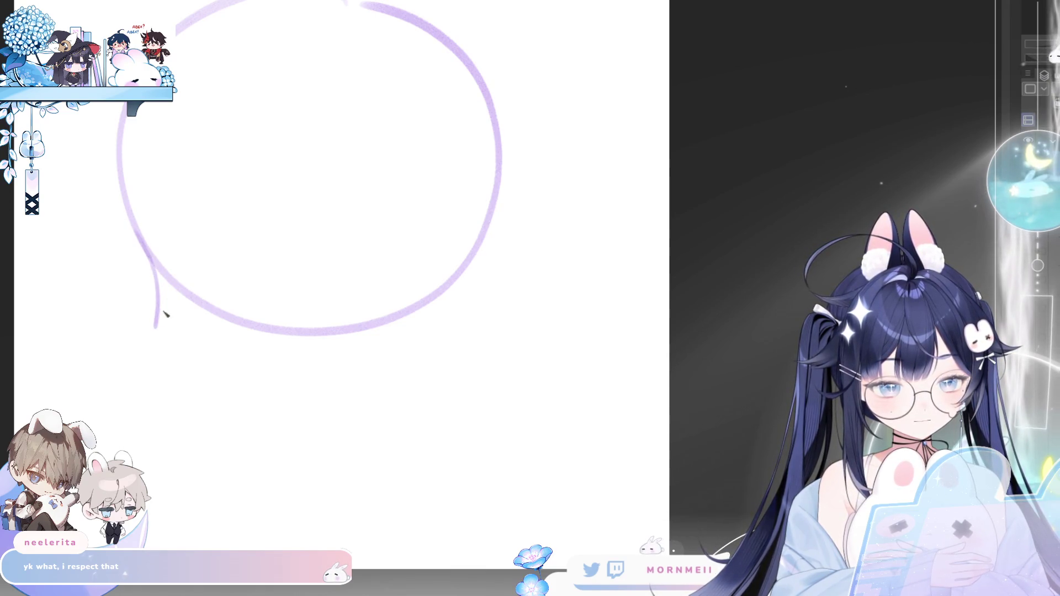
mouse_move(135, 233)
left_mouse_down()
mouse_move(160, 313)
mouse_move(237, 367)
mouse_move(307, 379)
mouse_move(368, 372)
mouse_move(413, 351)
left_mouse_up()
key("ctrl+z")
- Sketch the pointed elf ear with its inner fold, mirroring the view to check it
mouse_move(448, 291)
left_mouse_down()
mouse_move(503, 266)
mouse_move(473, 330)
left_mouse_up()
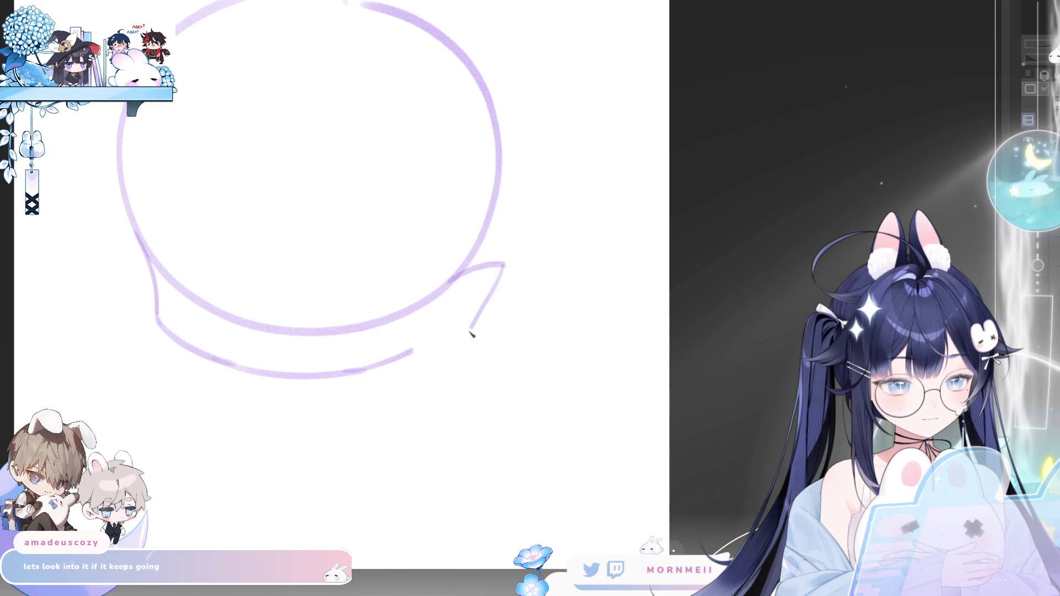
key("ctrl+z")
mouse_move(502, 266)
left_mouse_down()
mouse_move(483, 320)
mouse_move(437, 354)
left_mouse_up()
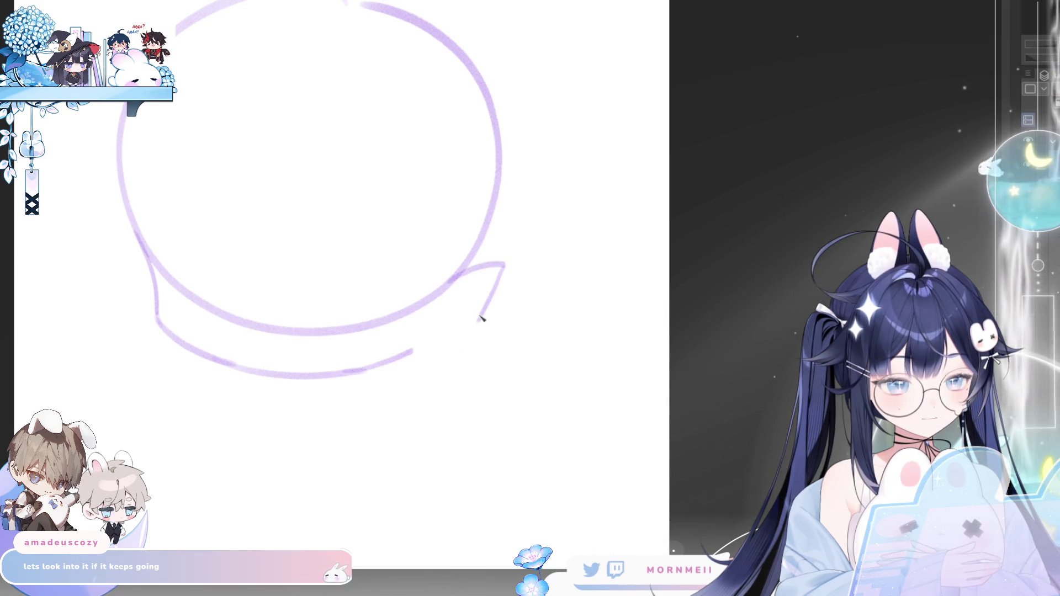
left_click_drag(481, 319, 418, 350)
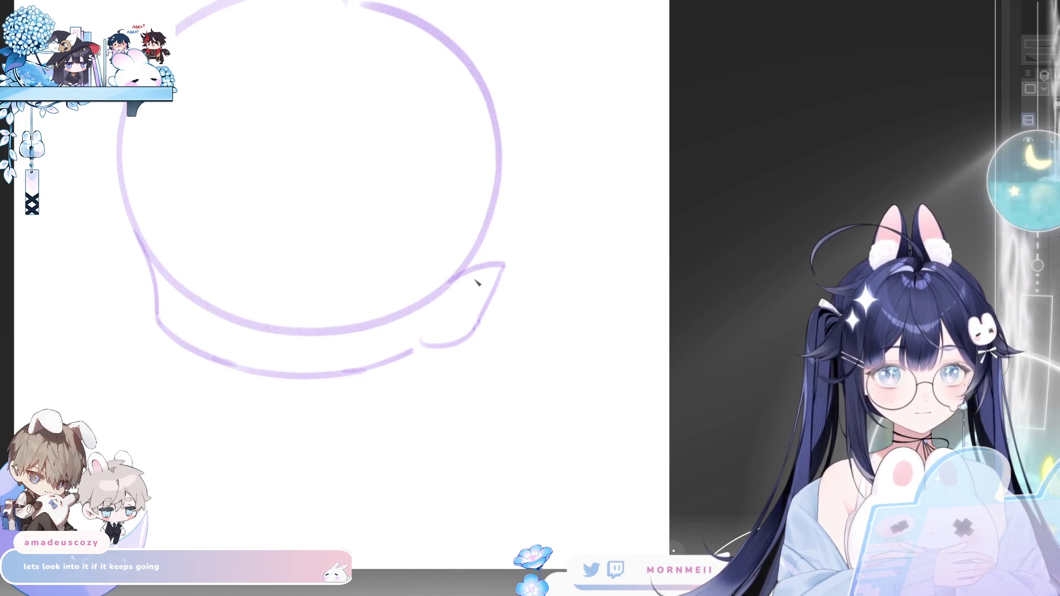
left_click_drag(482, 281, 438, 325)
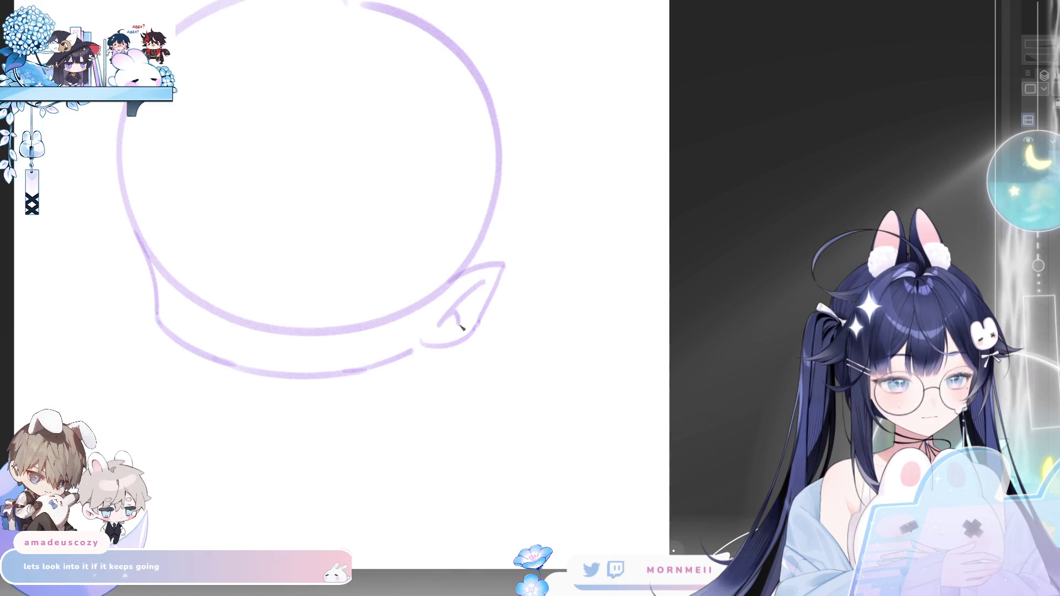
key("m")
key("m")
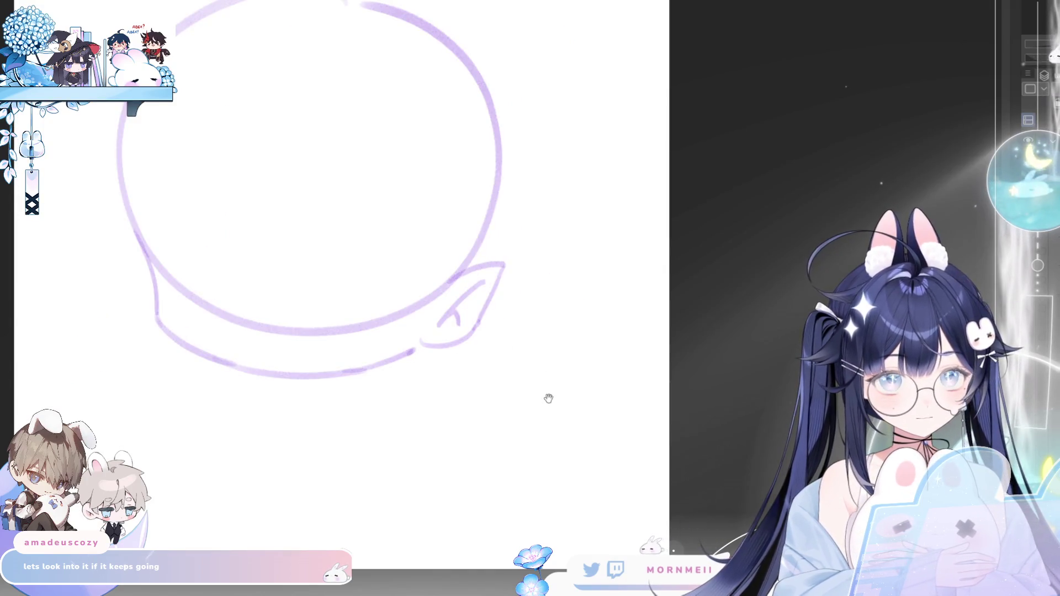
left_click_drag(549, 399, 578, 355)
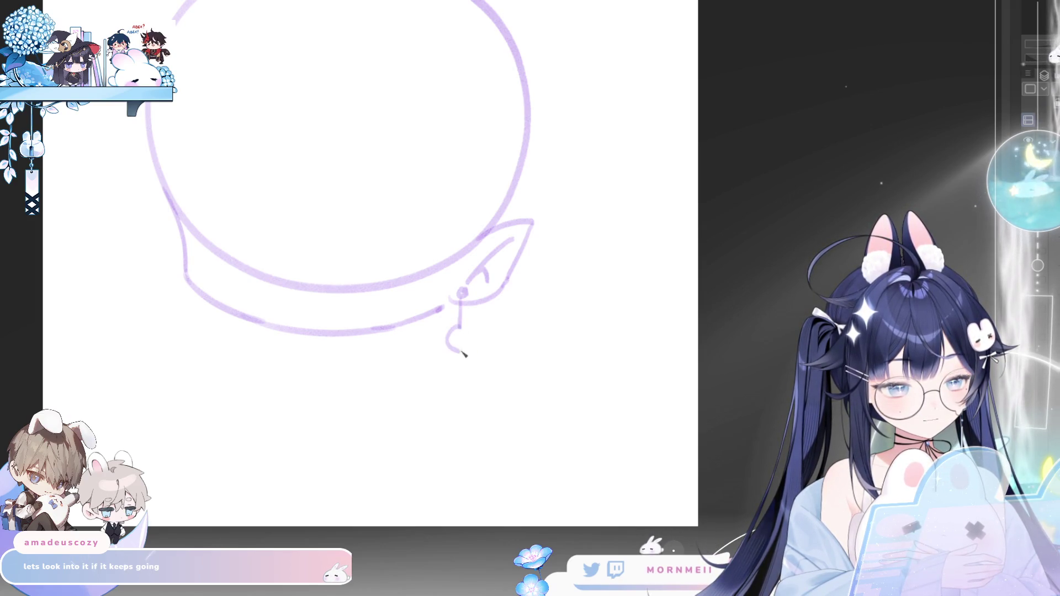
- Hang thin tassel strands below the earring's ring charm, undoing stray lines and flipping to check
left_click_drag(454, 338, 466, 337)
key("ctrl+z")
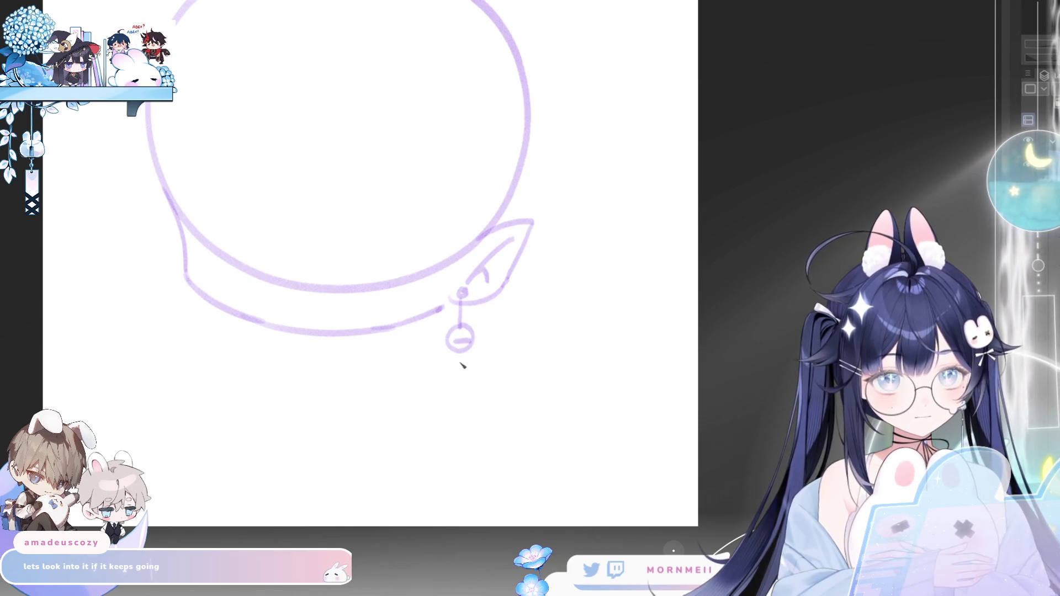
left_click_drag(454, 358, 456, 421)
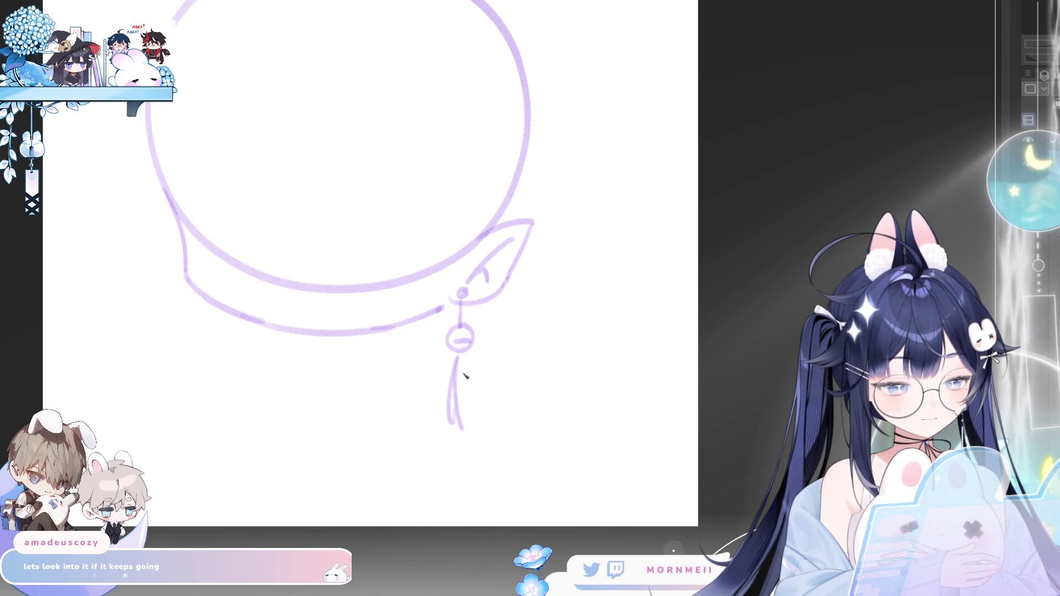
key("ctrl+z")
left_click_drag(468, 358, 469, 431)
key("ctrl+z")
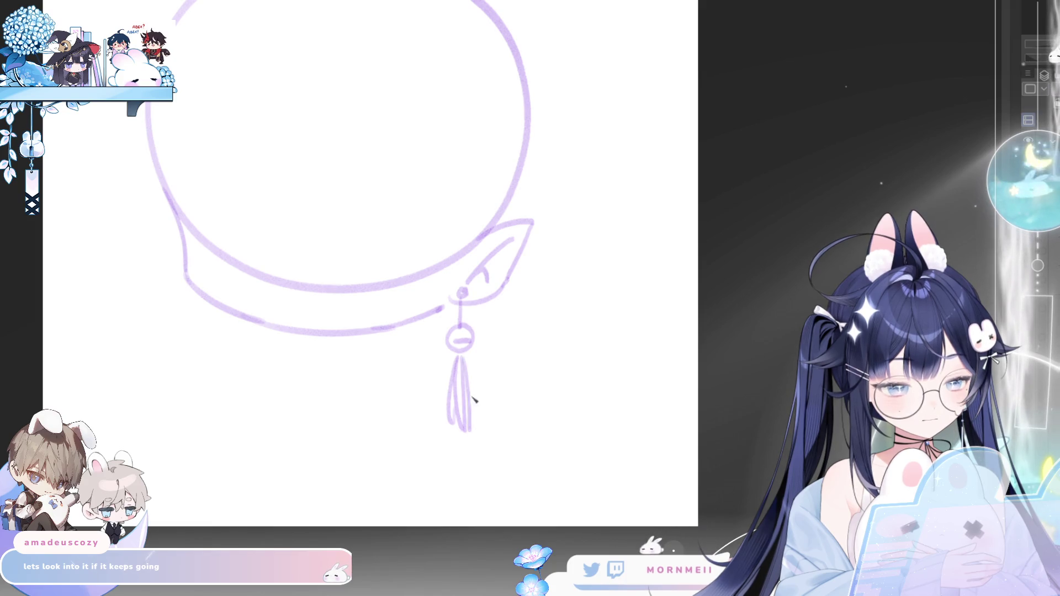
left_click_drag(470, 356, 468, 427)
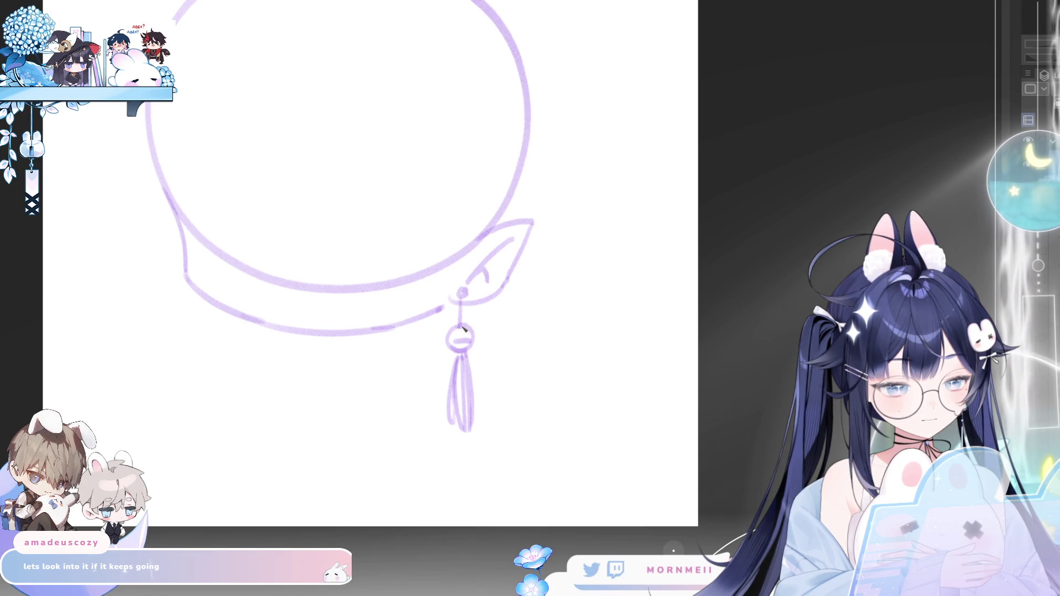
key("m")
key("m")
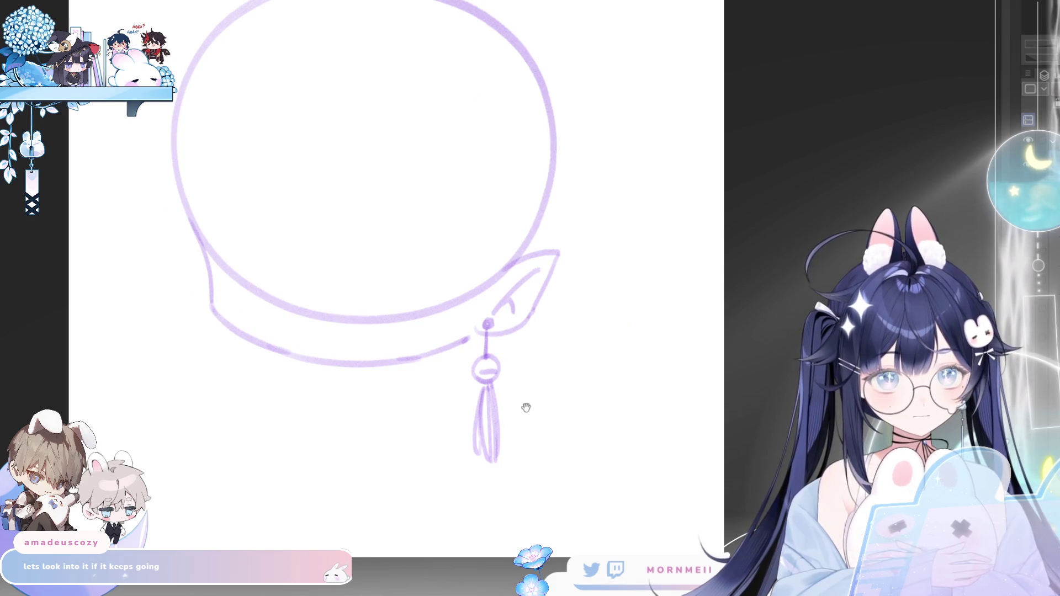
key("m")
key("m")
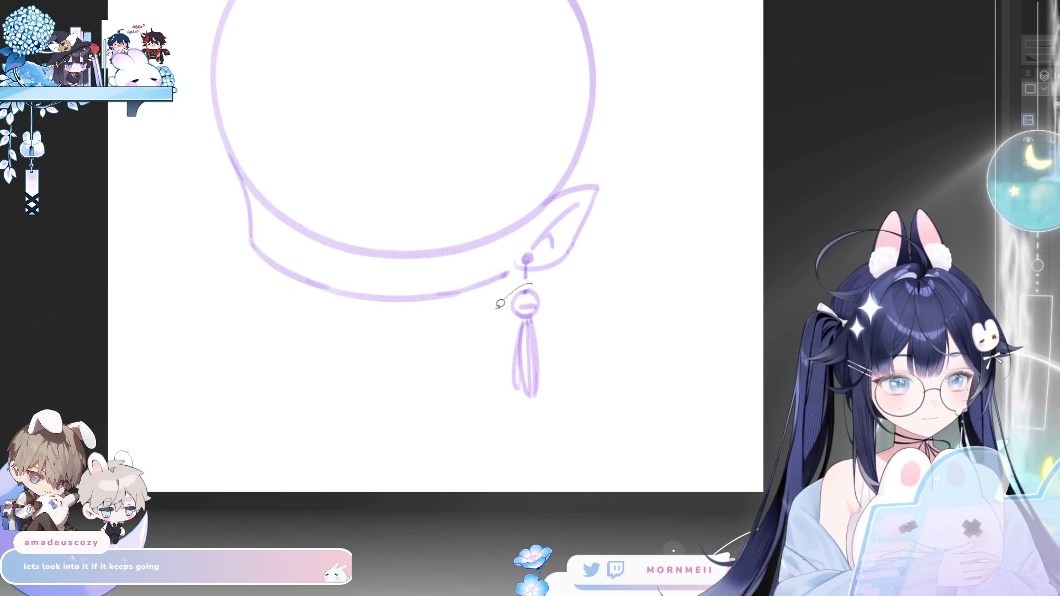
- Lasso the tassel and nudge it upward closer to the charm, then deselect
left_click_drag(527, 285, 557, 287)
left_click_drag(549, 398, 549, 385)
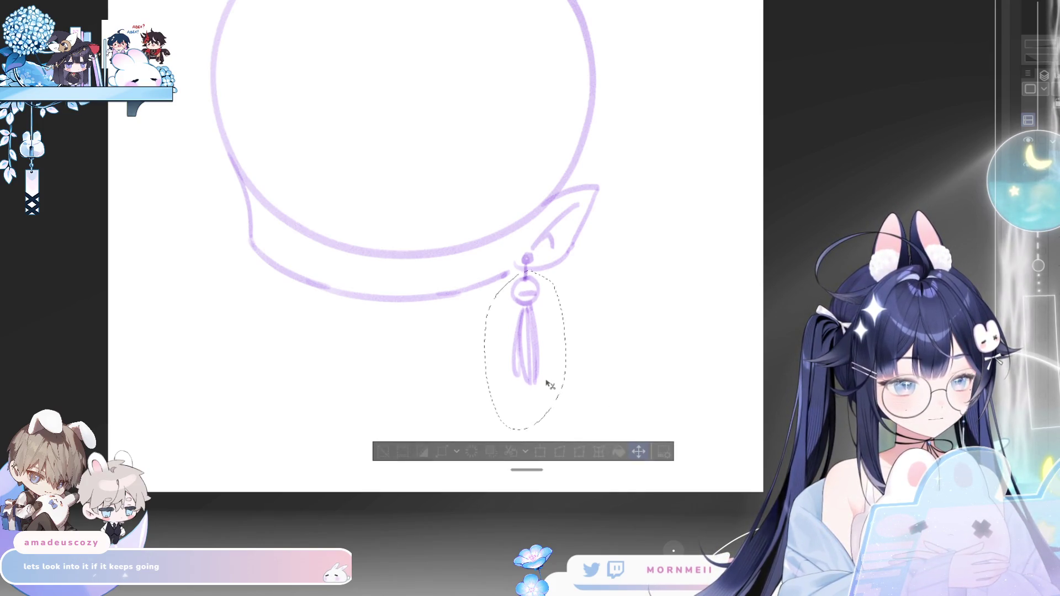
left_click(382, 464)
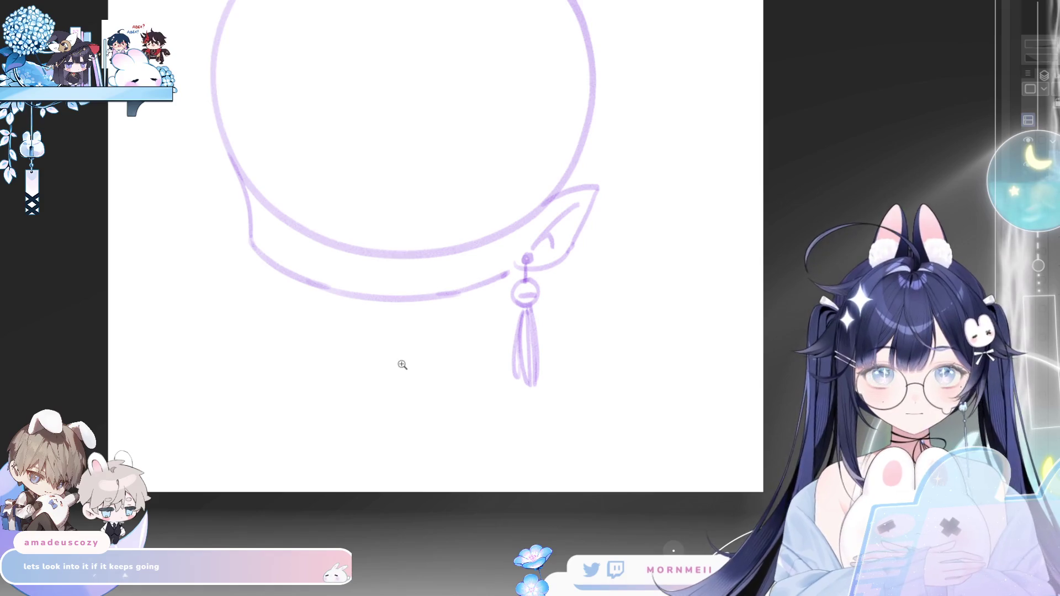
scroll(417, 360, "up", 2)
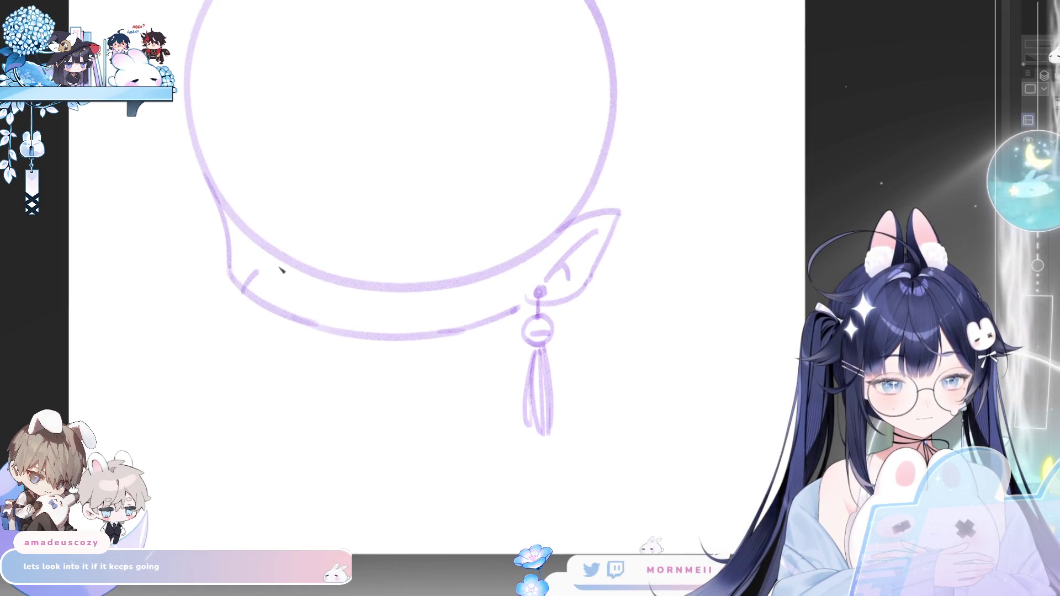
left_click_drag(242, 292, 290, 289)
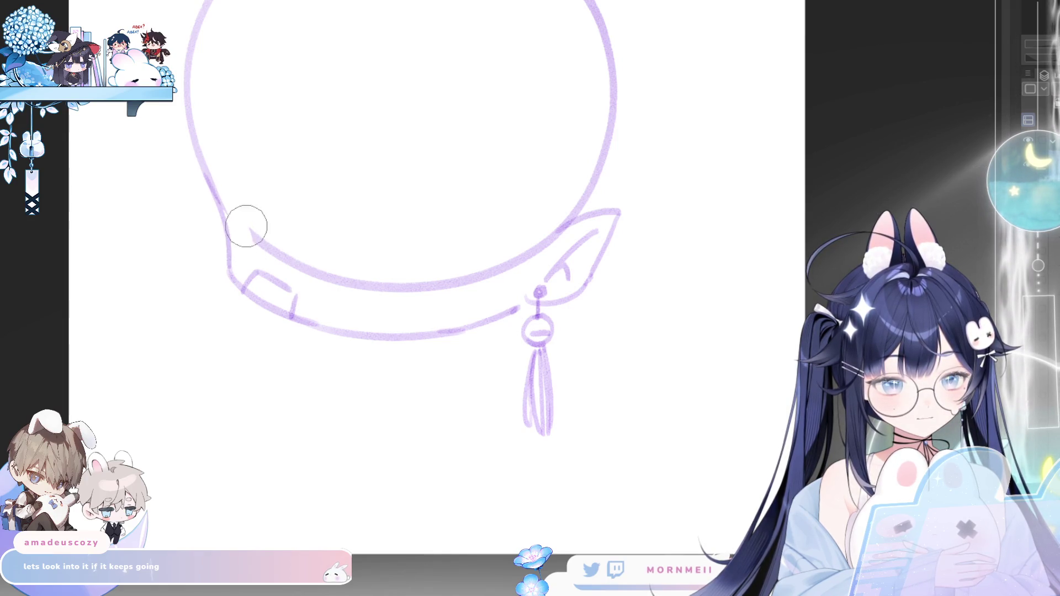
mouse_move(246, 225)
left_mouse_down()
mouse_move(352, 298)
mouse_move(565, 241)
left_mouse_up()
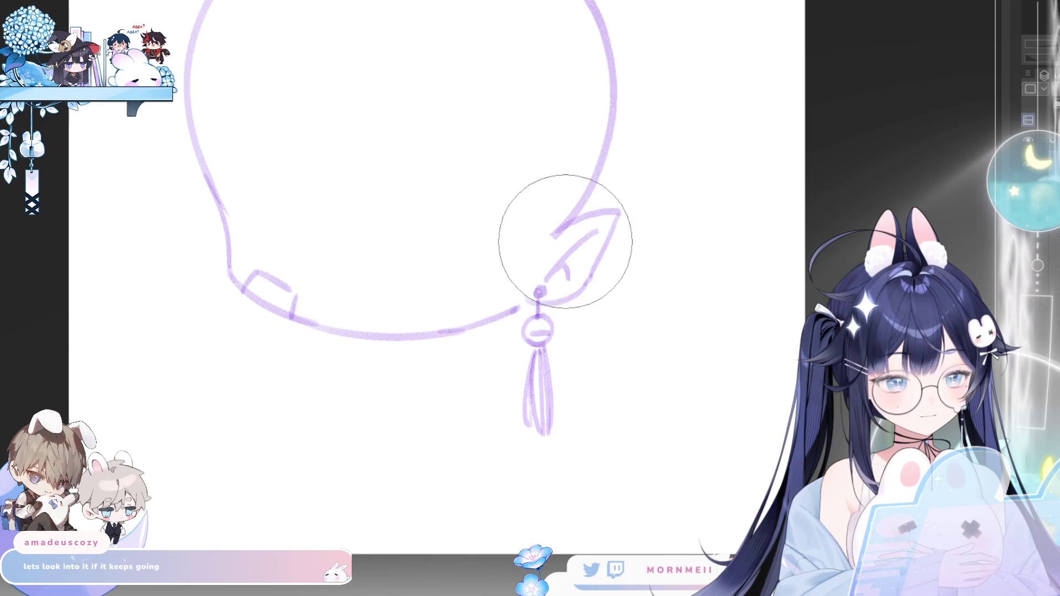
key("m")
key("m")
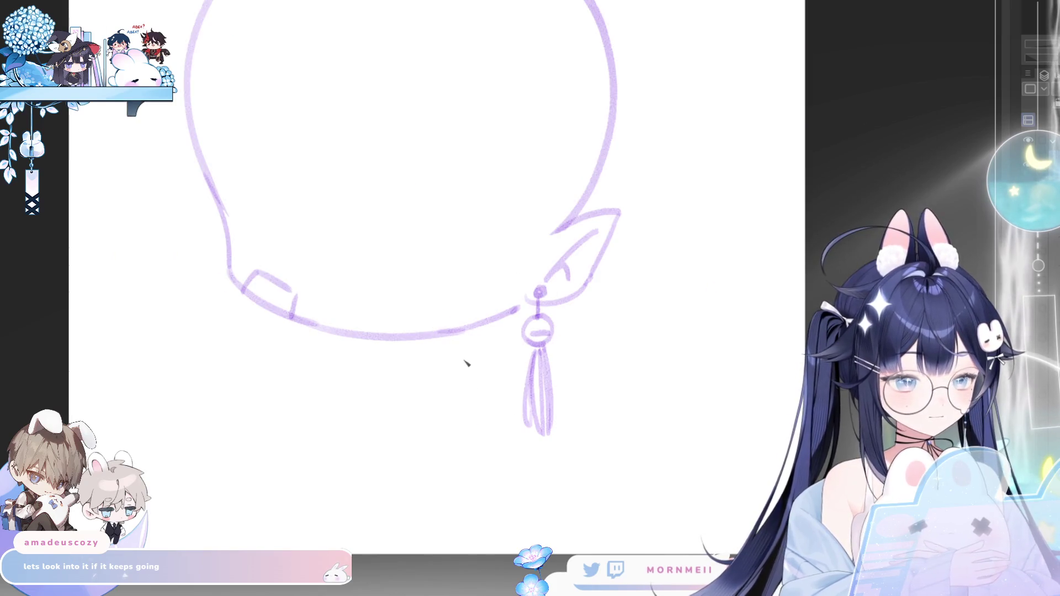
left_click_drag(383, 438, 483, 466)
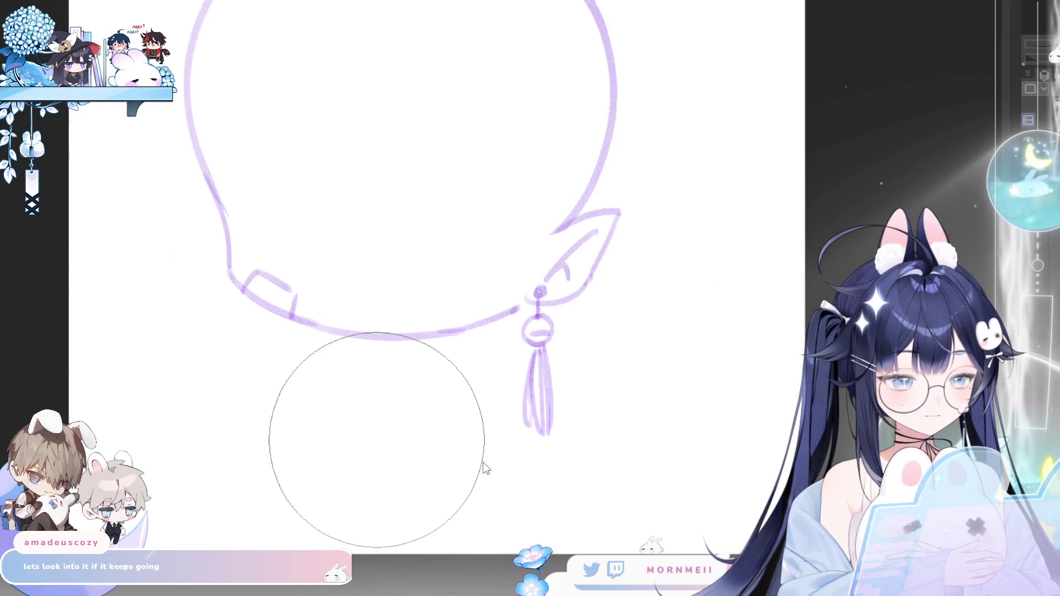
mouse_move(169, 337)
left_mouse_down()
mouse_move(220, 376)
mouse_move(175, 352)
left_mouse_up()
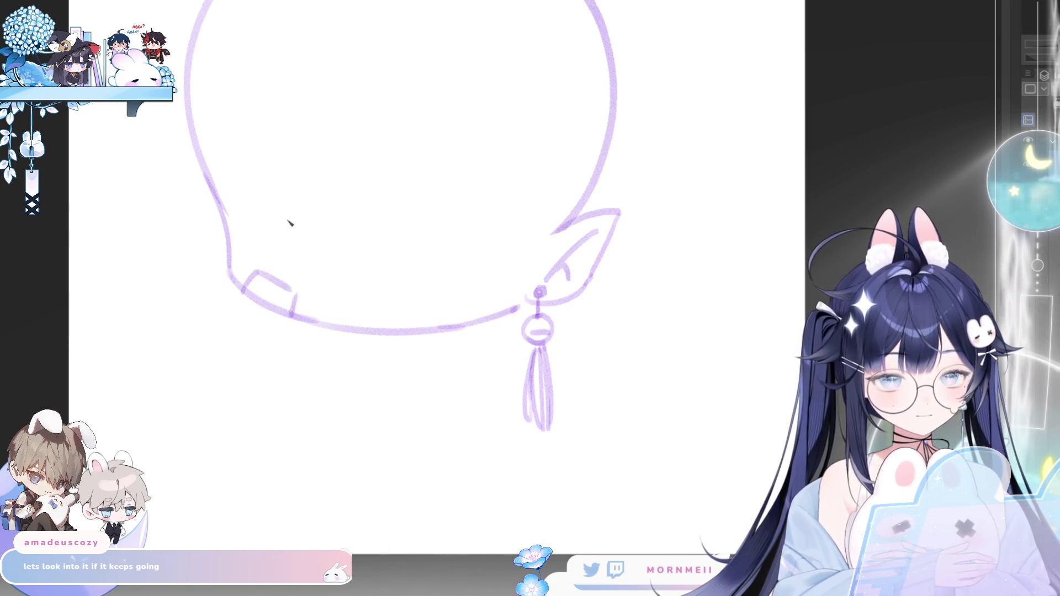
- Draw both eyebrow strokes across the face, retrying and mirroring until they match
mouse_move(289, 222)
left_mouse_down()
mouse_move(214, 247)
mouse_move(249, 246)
left_mouse_up()
key("ctrl+z")
left_click_drag(166, 226, 245, 241)
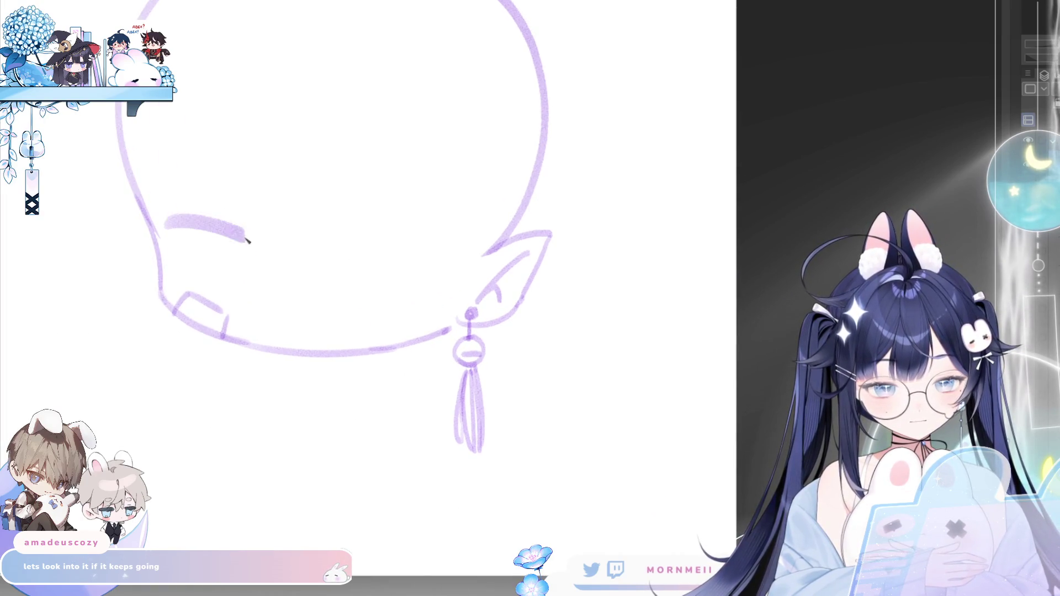
key("ctrl+z")
left_click_drag(161, 207, 253, 236)
key("ctrl+z")
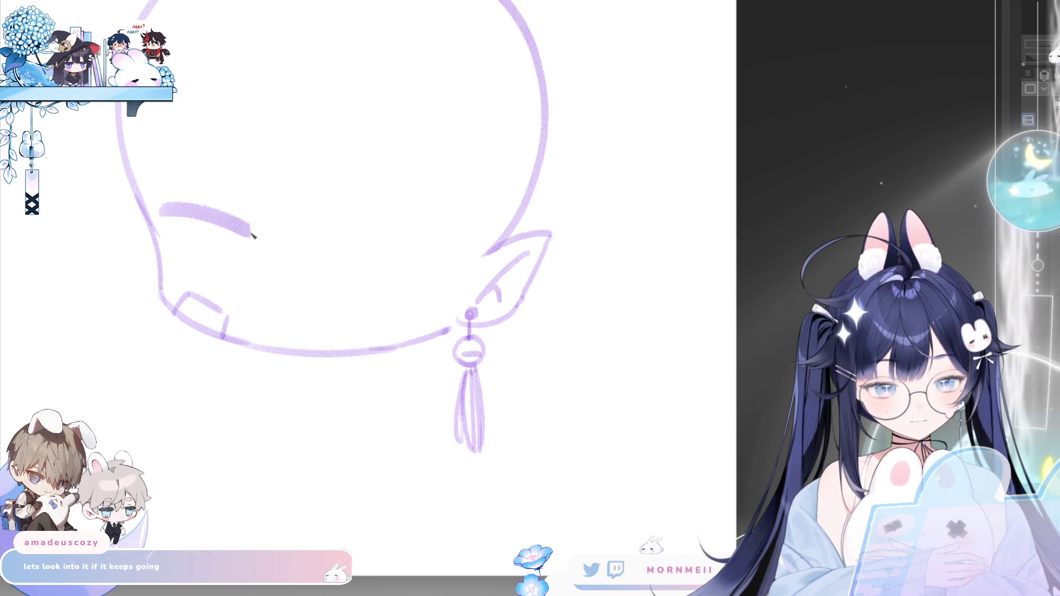
left_click_drag(348, 230, 457, 222)
key("ctrl+z")
key("ctrl+z")
left_click_drag(350, 241, 460, 222)
key("ctrl+z")
key("h")
left_click_drag(292, 232, 411, 255)
key("ctrl+z")
key("h")
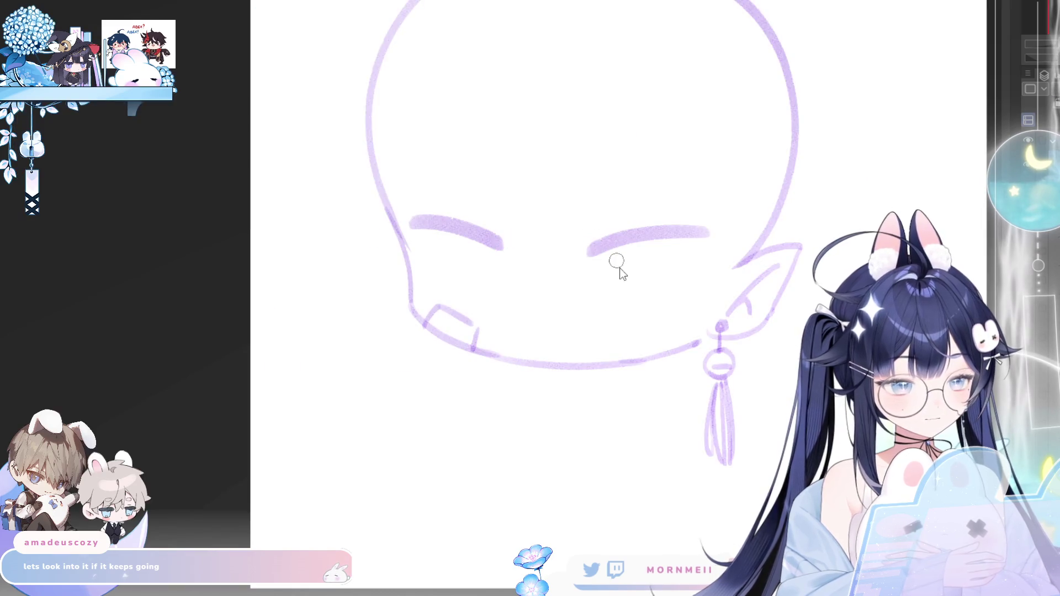
- Outline the boxy rectangular eyes under each brow, flipping the view to compare them
key("ctrl+z")
left_click_drag(624, 244, 632, 301)
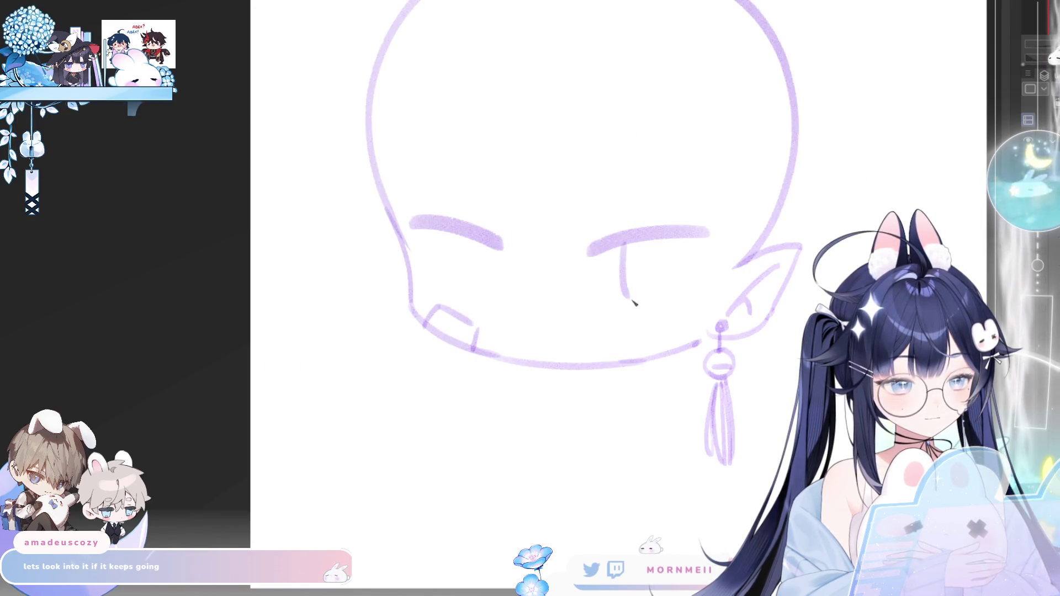
key("ctrl+z")
left_click_drag(688, 241, 695, 298)
left_click_drag(637, 304, 684, 301)
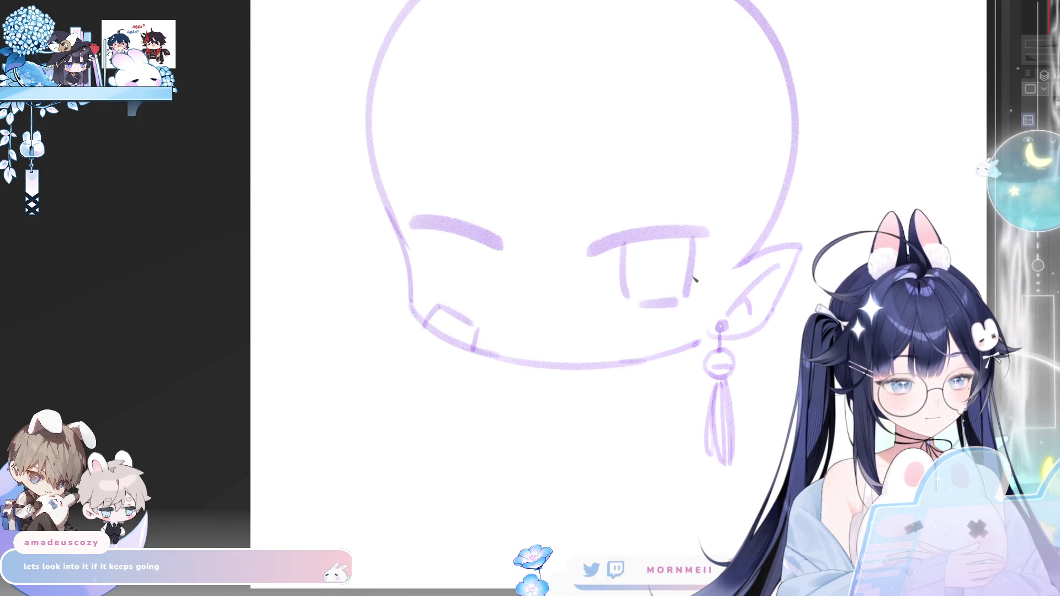
key("h")
key("h")
left_click_drag(741, 135, 633, 145)
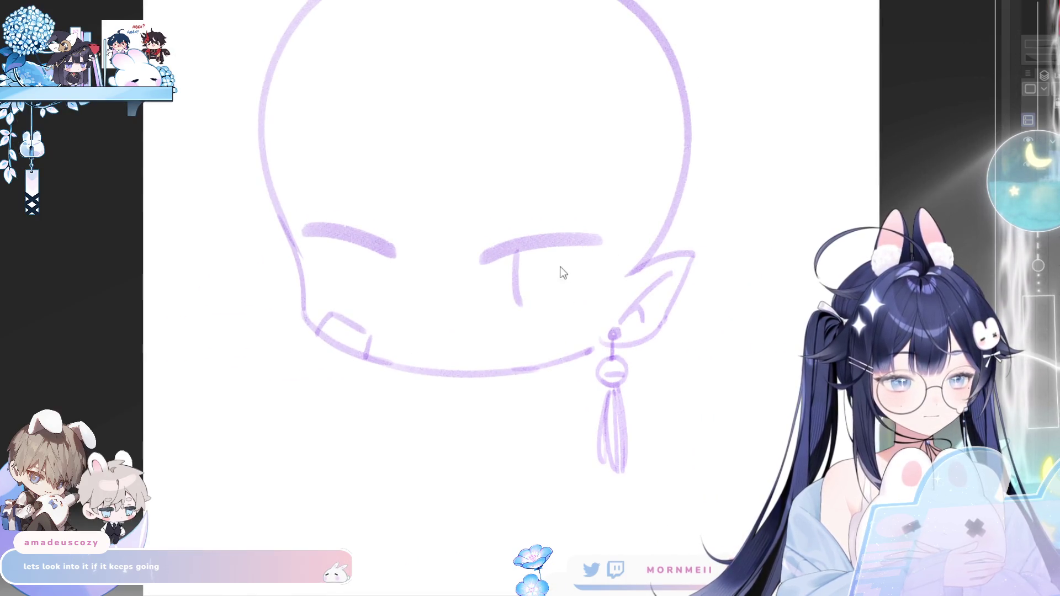
left_click_drag(583, 244, 572, 305)
key("ctrl+z")
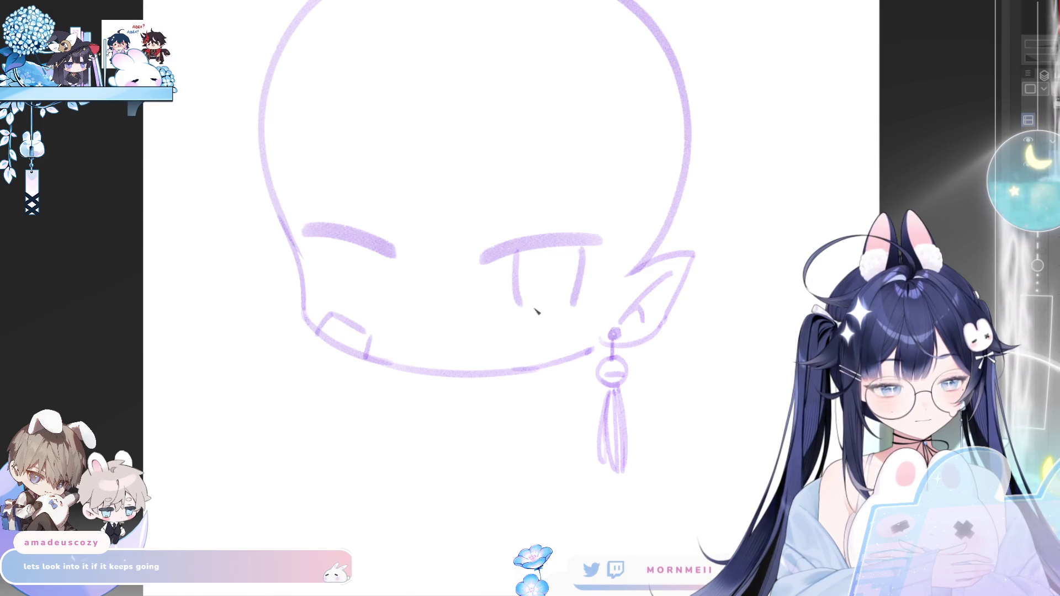
key("h")
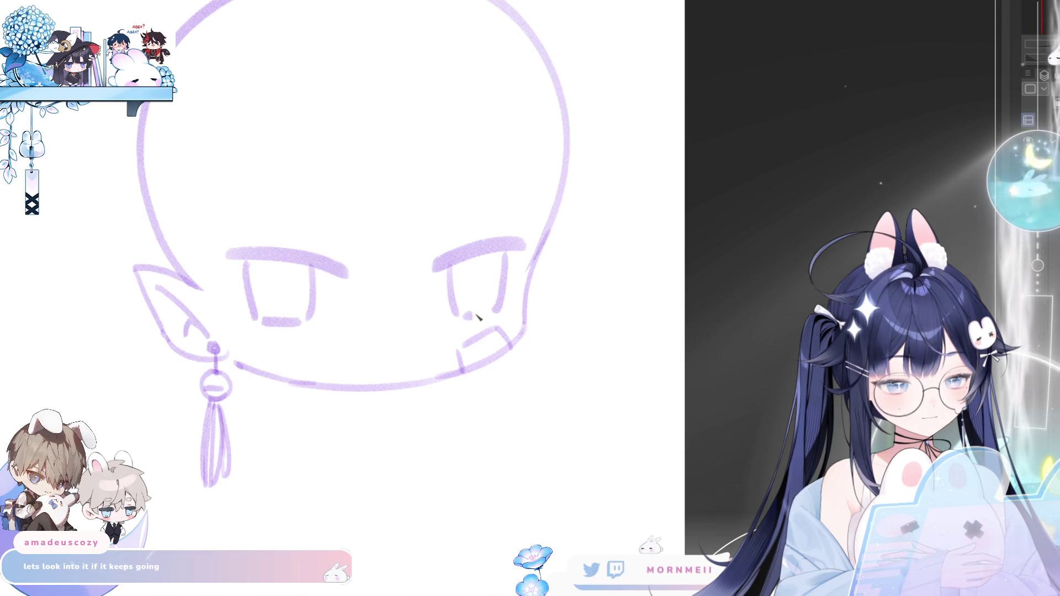
key("h")
key("ctrl+0")
- Zoom into the face and erase the old mouth mark near the chin, keeping the chin line
key("h")
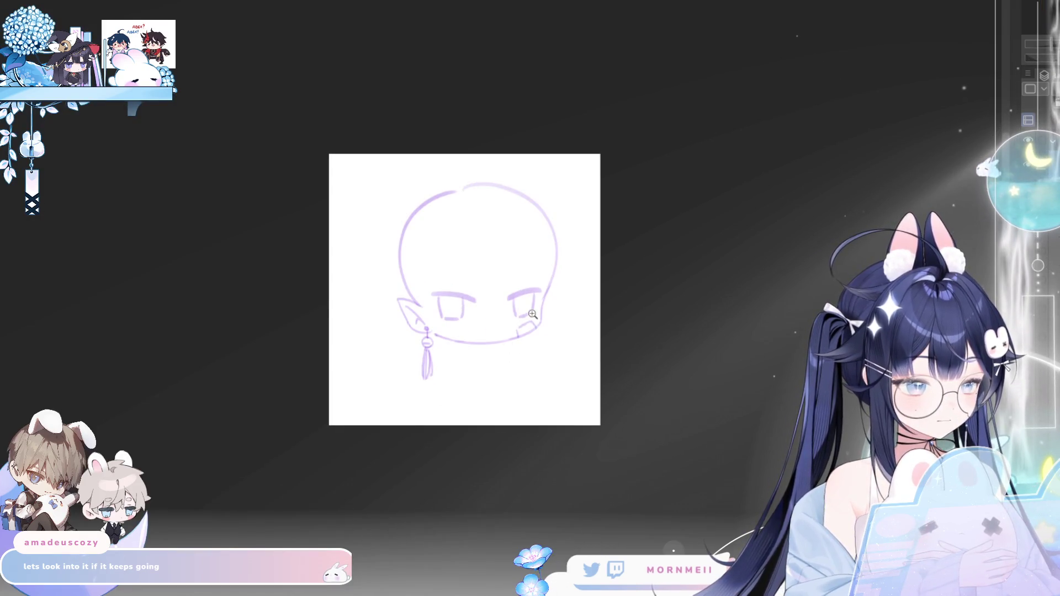
key("ctrl+plus")
key("ctrl+plus")
key("ctrl+plus")
key("h")
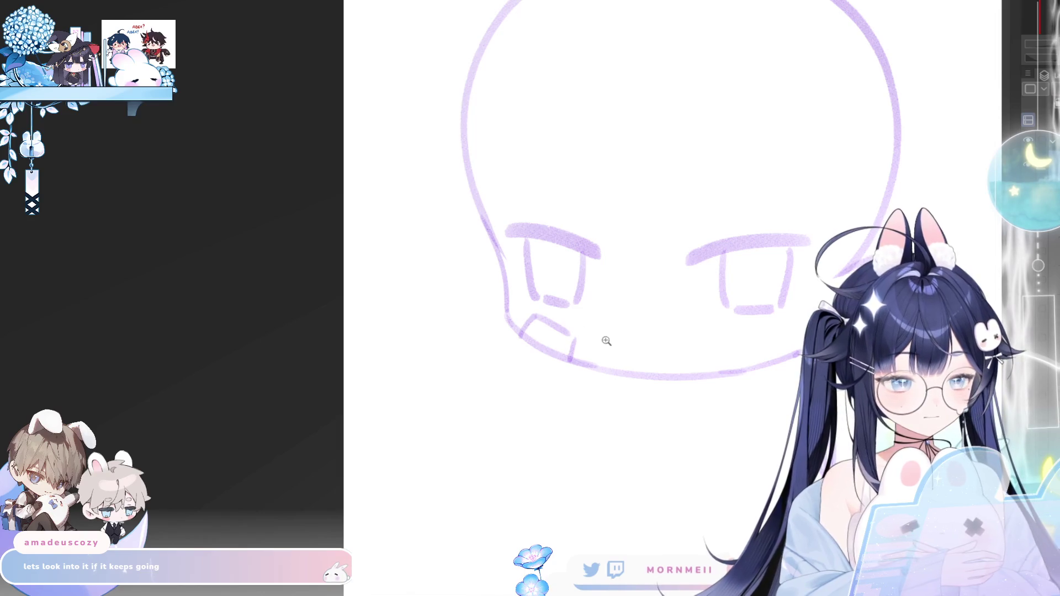
key("ctrl+plus")
key("ctrl+plus")
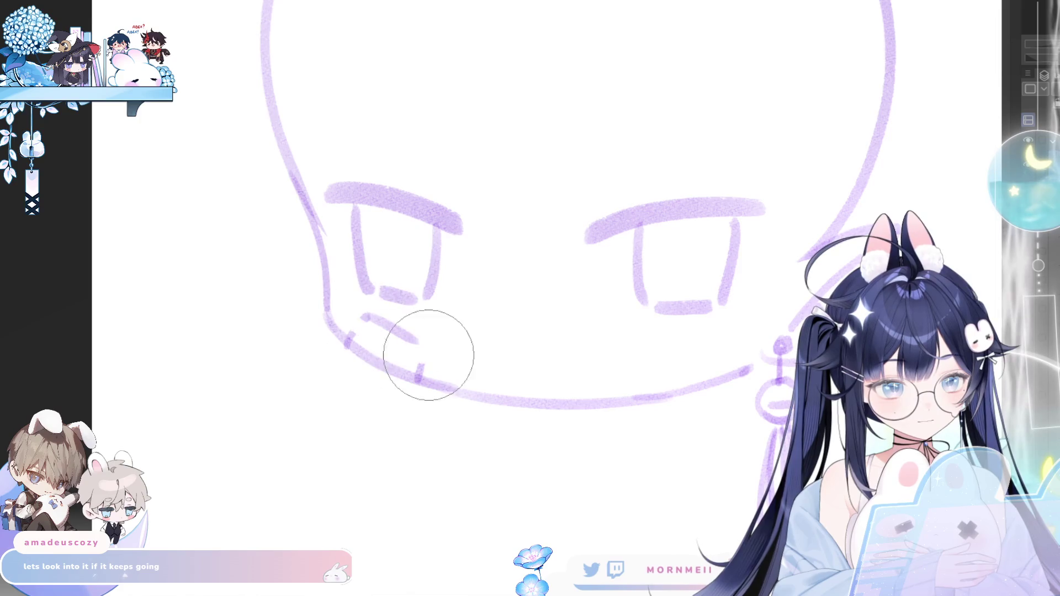
mouse_move(426, 355)
left_mouse_down()
mouse_move(354, 327)
mouse_move(461, 350)
left_mouse_up()
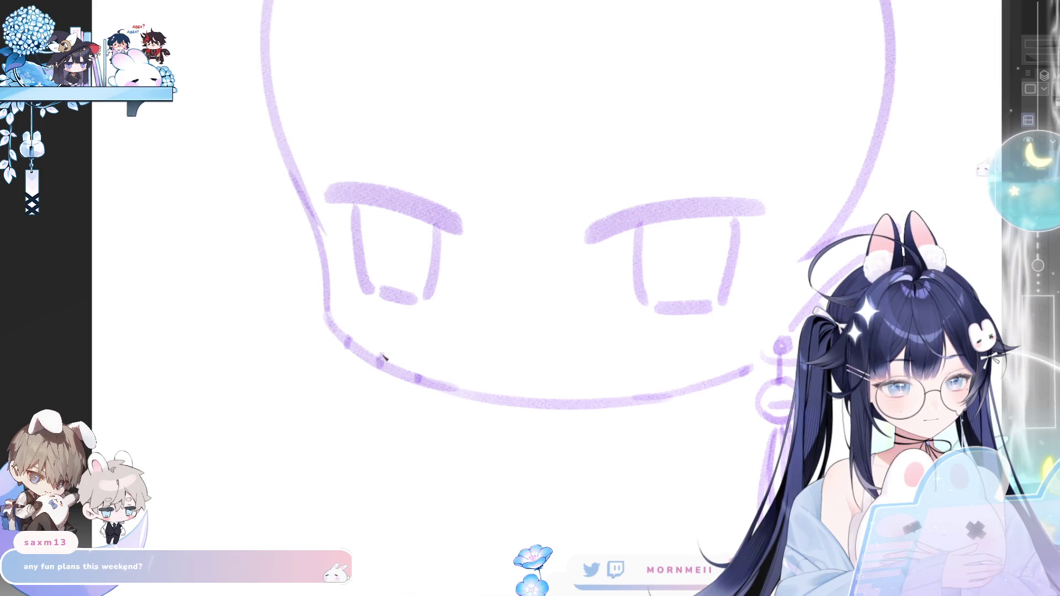
- Clear the hooked mouth stroke and tap three small blush dots beneath the left eye
key("ctrl+z")
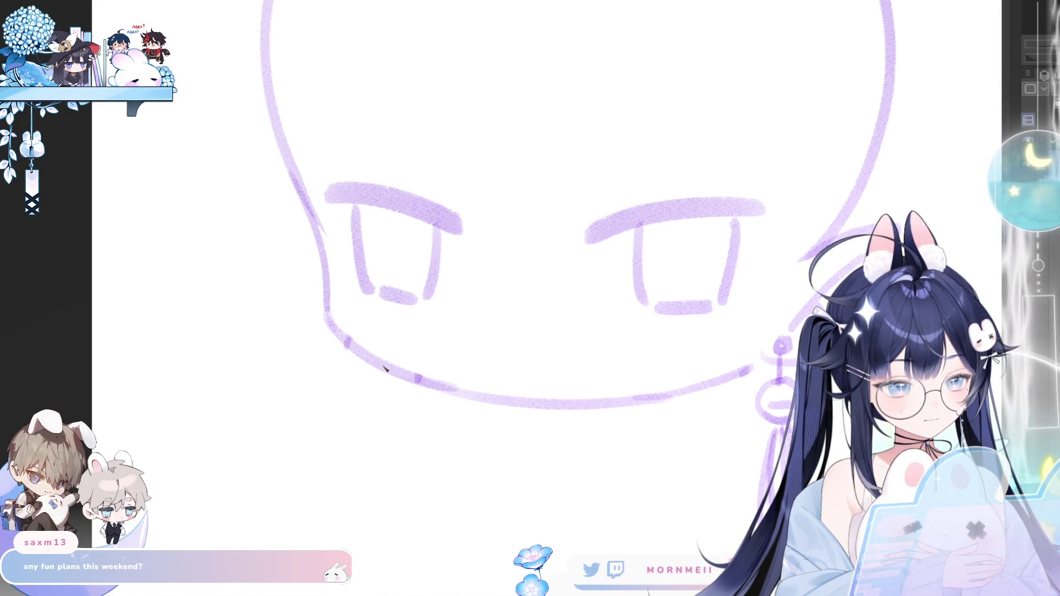
left_click_drag(399, 347, 464, 376)
key("ctrl+z")
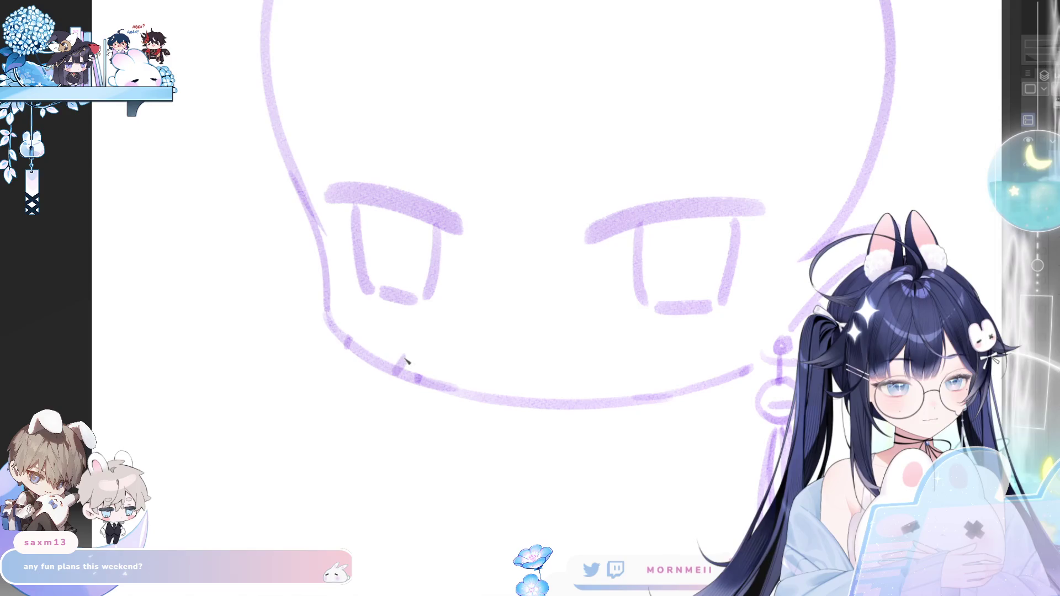
left_click(368, 312)
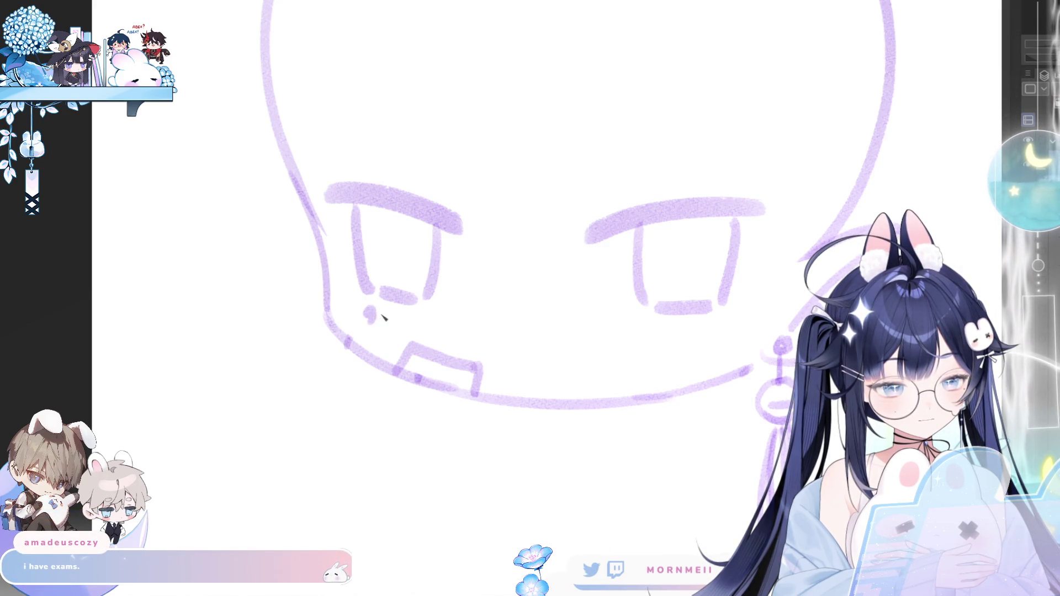
left_click(388, 315)
left_click(406, 316)
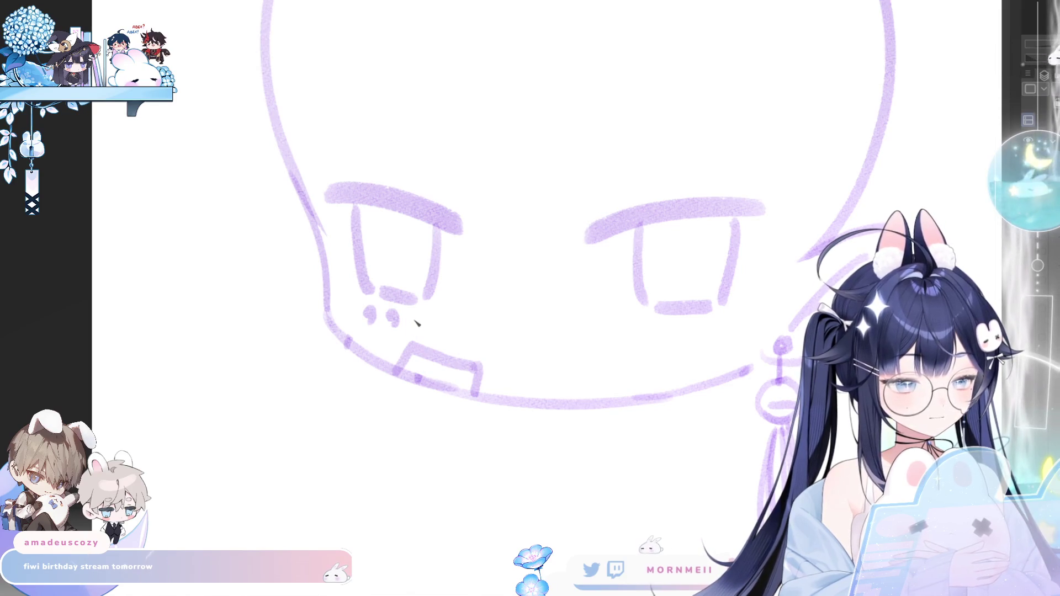
scroll(422, 323, "down", 2)
- Thicken the right eyebrow, add lash flicks at the eye's corner and darken its lower line
key("m")
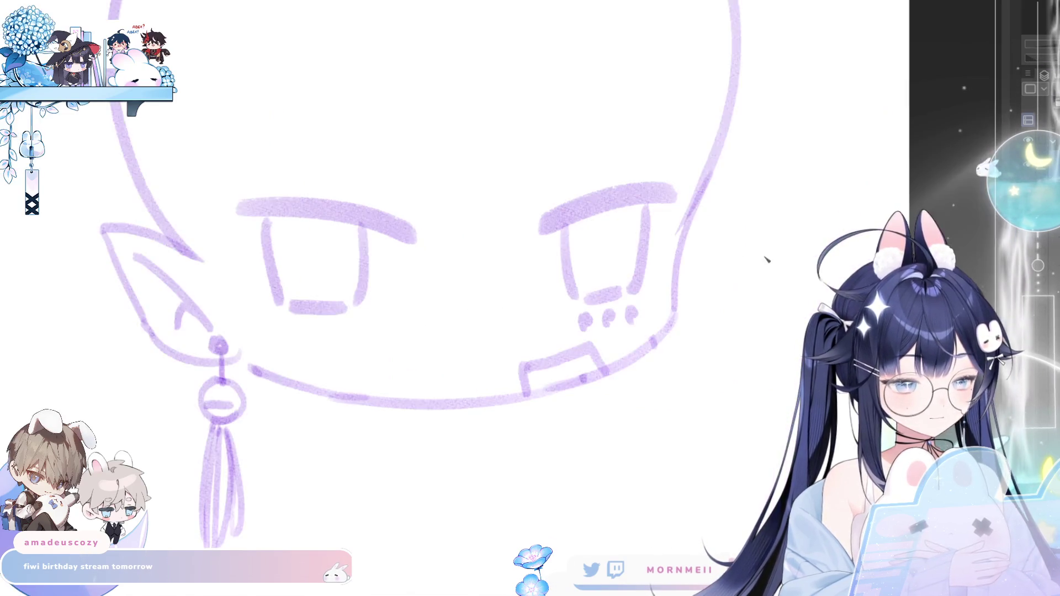
key("m")
scroll(542, 362, "down", 3)
scroll(612, 361, "up", 3)
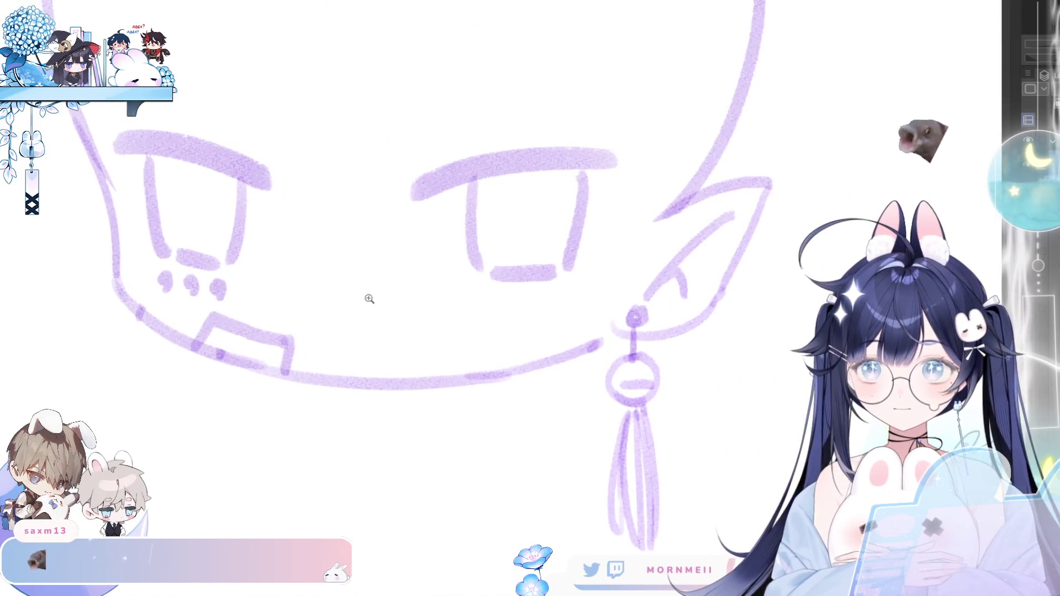
left_click_drag(485, 267, 472, 312)
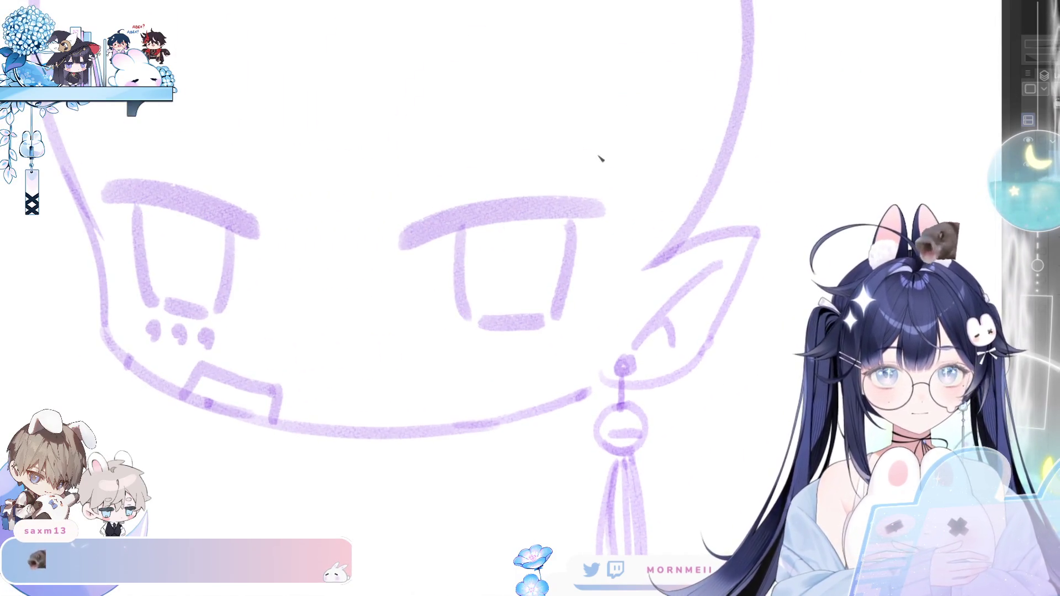
left_click_drag(543, 201, 430, 230)
key("ctrl+z")
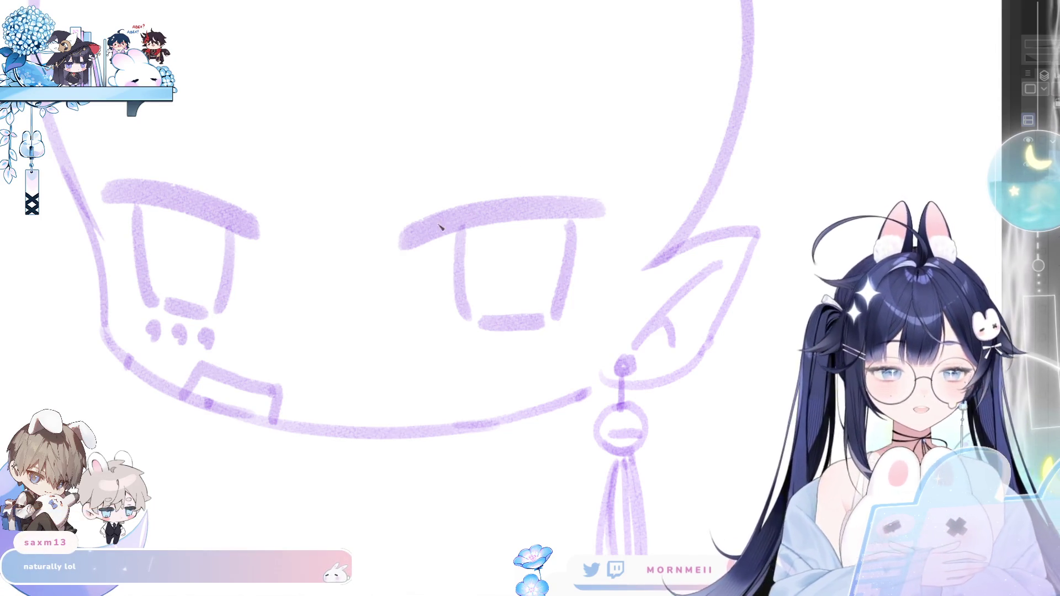
left_click_drag(617, 207, 406, 244)
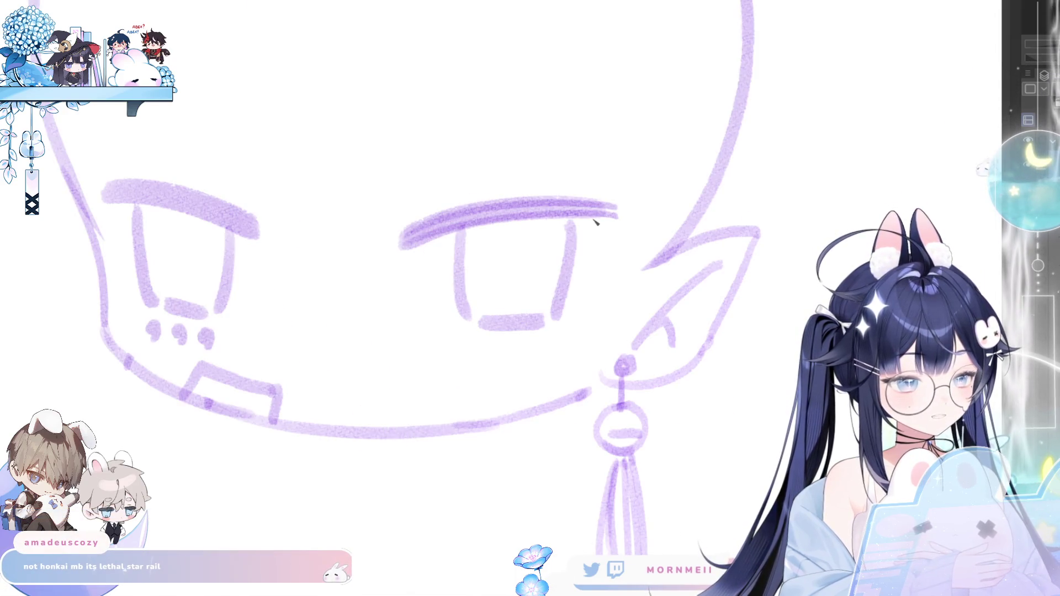
left_click_drag(591, 223, 591, 273)
left_click_drag(623, 221, 614, 238)
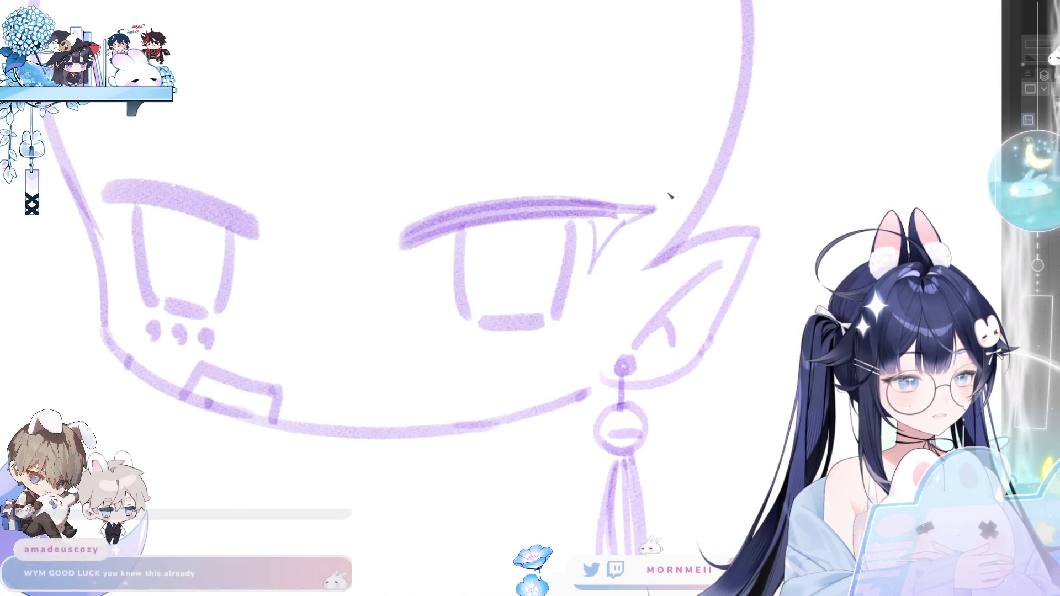
left_click_drag(394, 254, 451, 232)
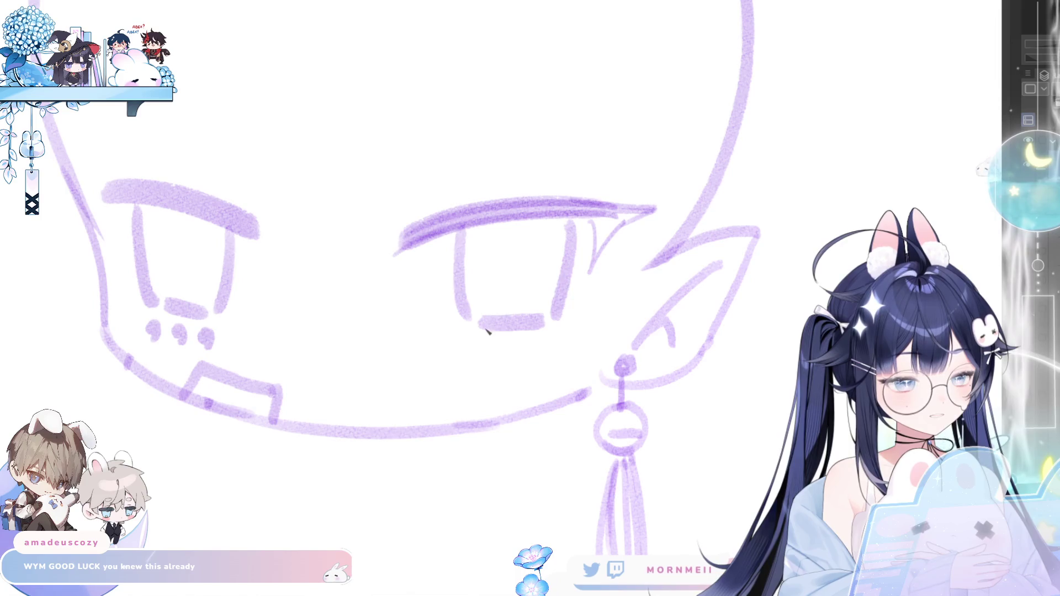
left_click_drag(480, 318, 545, 321)
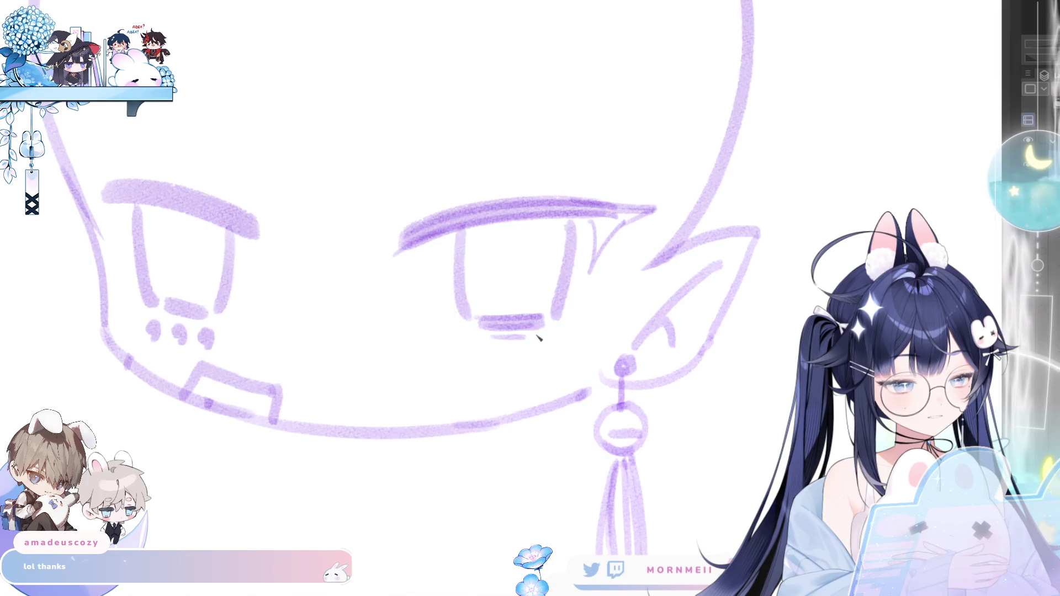
- Shade the other eyebrow with darker hatching and mirror the whole head to compare the eyes
key("m")
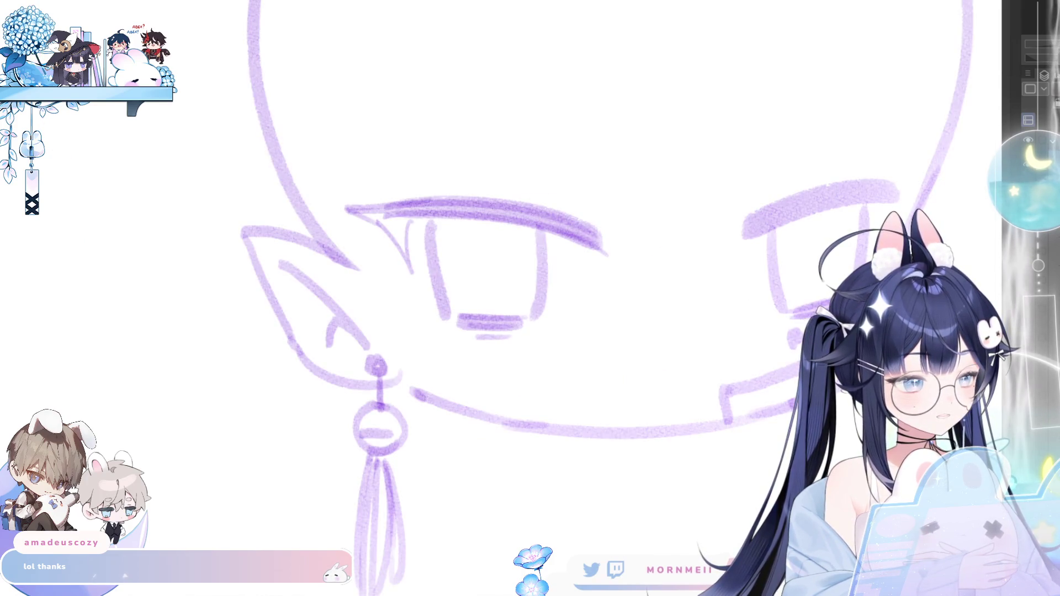
key("m")
key("m")
mouse_move(835, 193)
left_mouse_down()
mouse_move(627, 236)
mouse_move(538, 277)
mouse_move(686, 230)
left_mouse_up()
left_click_drag(552, 281, 690, 228)
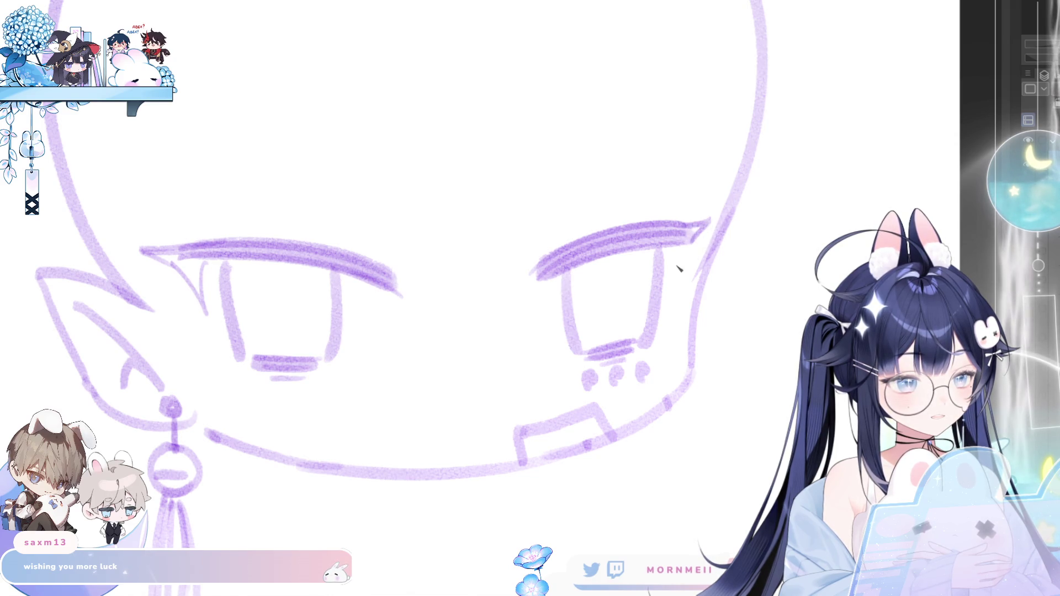
key("m")
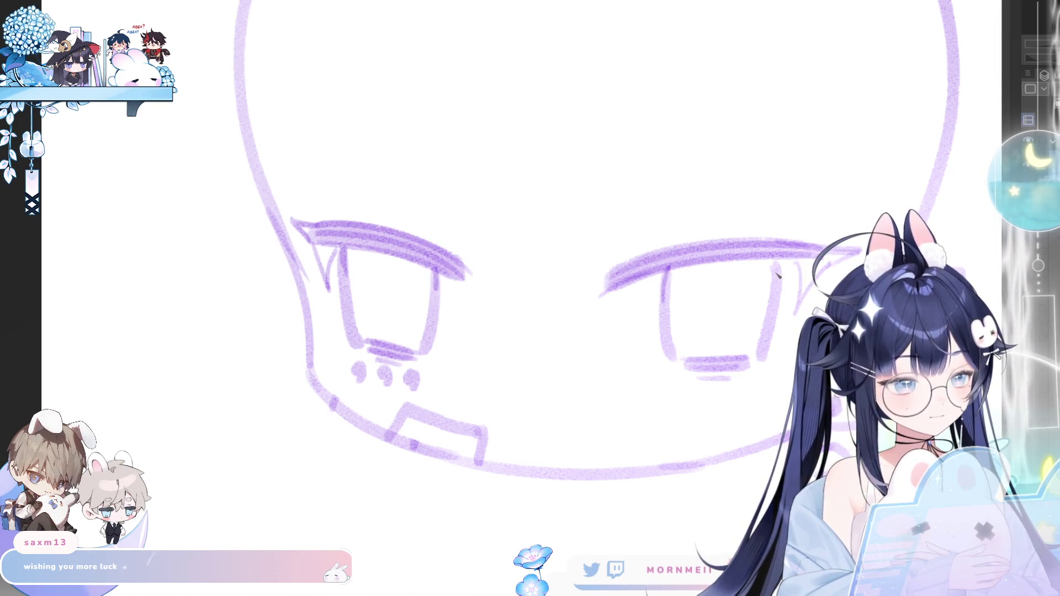
key("ctrl+0")
key("m")
key("m")
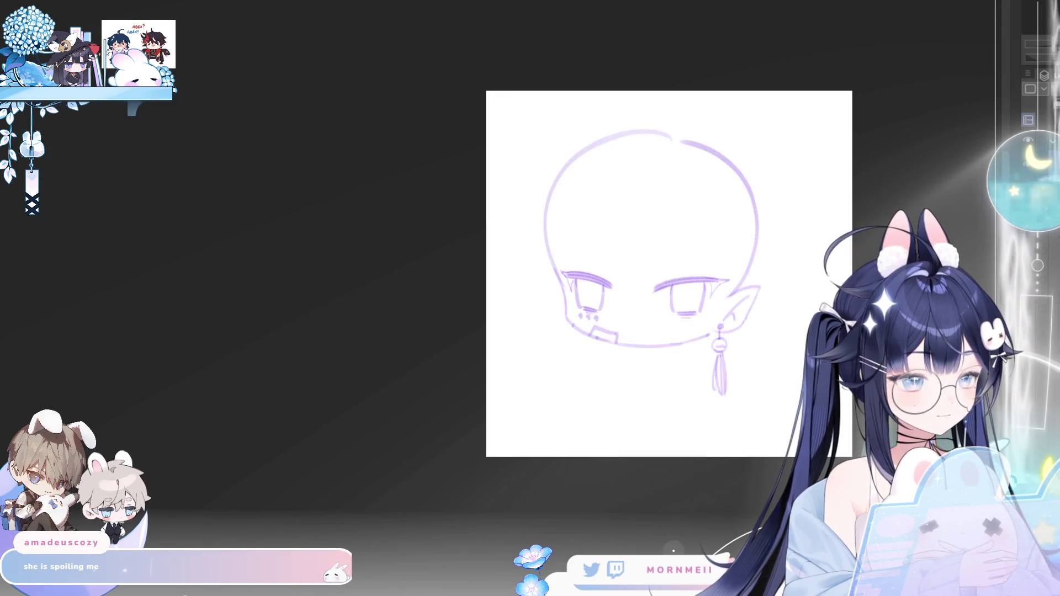
- Lasso the left eye, skew it with Transform so it slants better, confirm and deselect
left_click(663, 312)
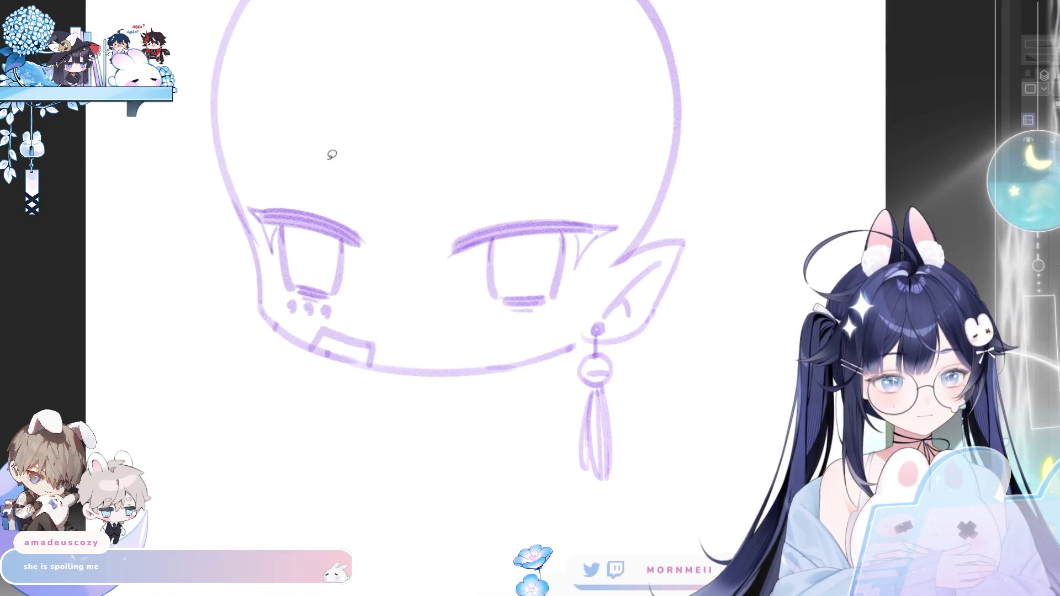
mouse_move(281, 223)
left_mouse_down()
mouse_move(280, 278)
mouse_move(299, 313)
mouse_move(353, 299)
left_mouse_up()
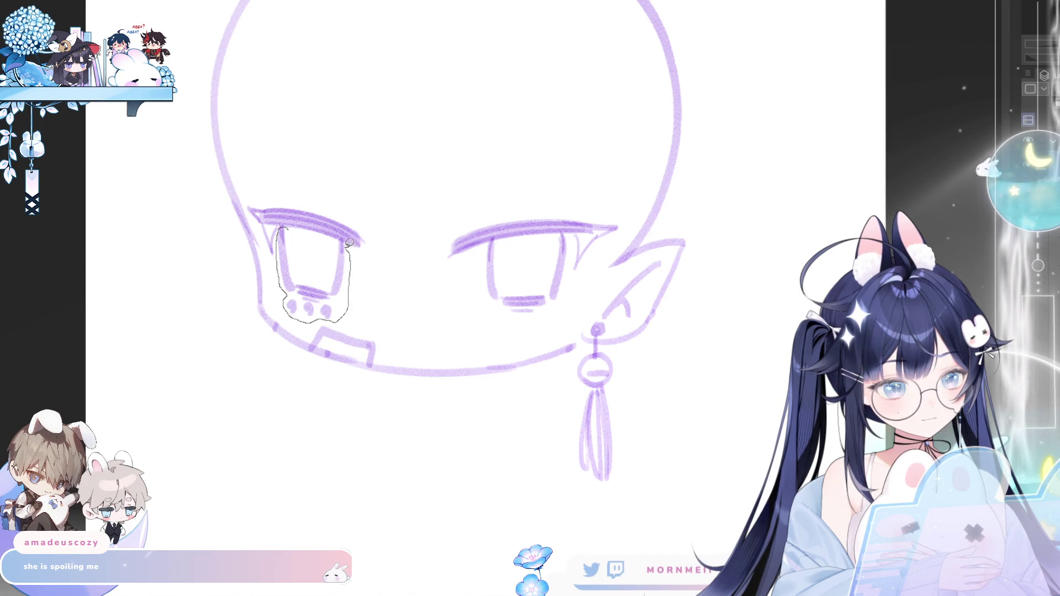
left_click_drag(321, 238, 306, 233)
left_click(347, 345)
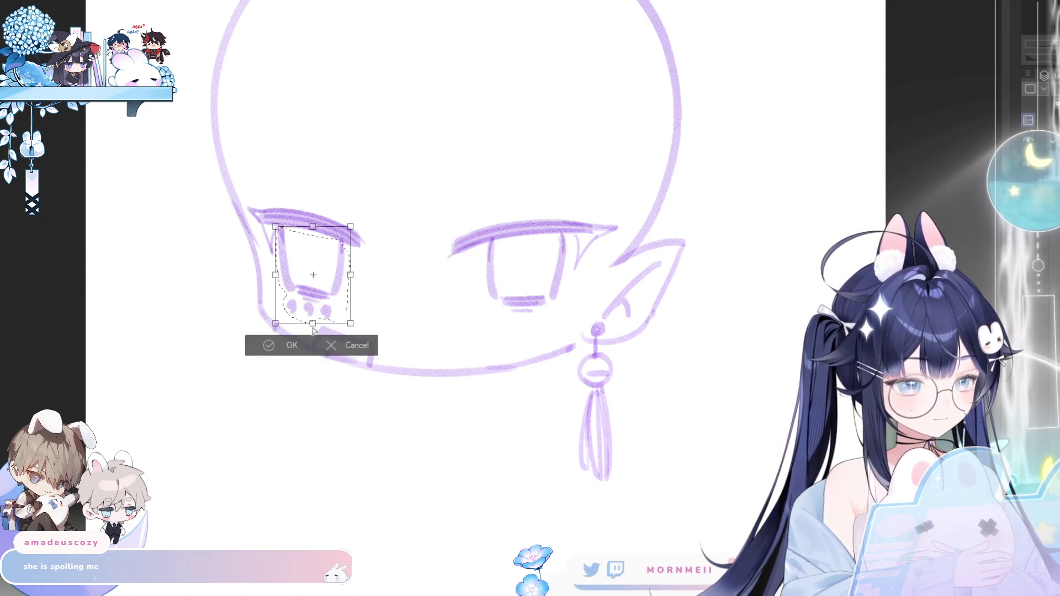
left_click_drag(314, 321, 340, 314)
left_click(278, 345)
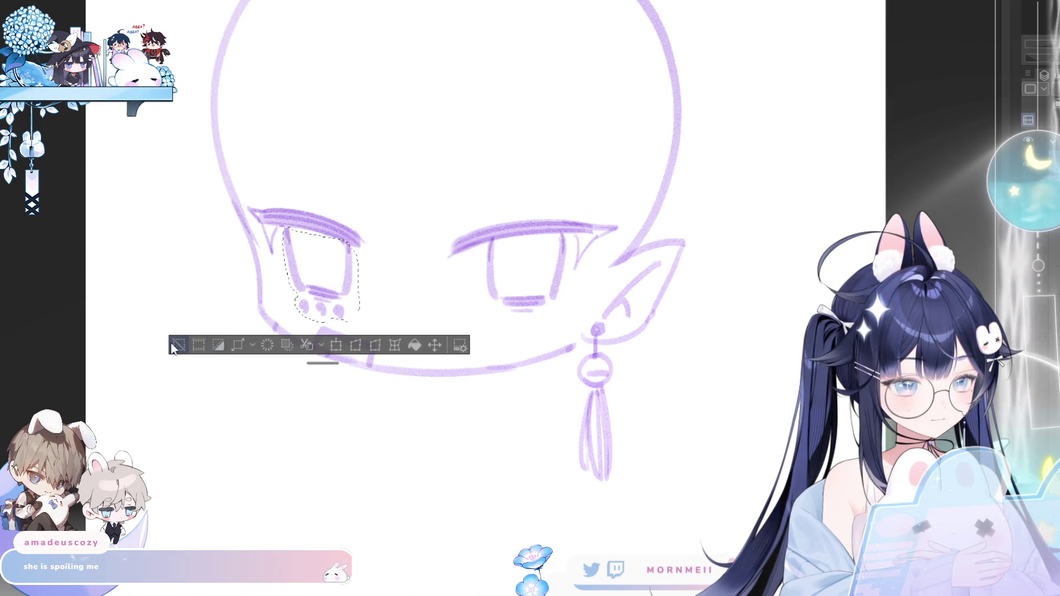
key("ctrl+d")
key("ctrl+minus")
key("h")
key("h")
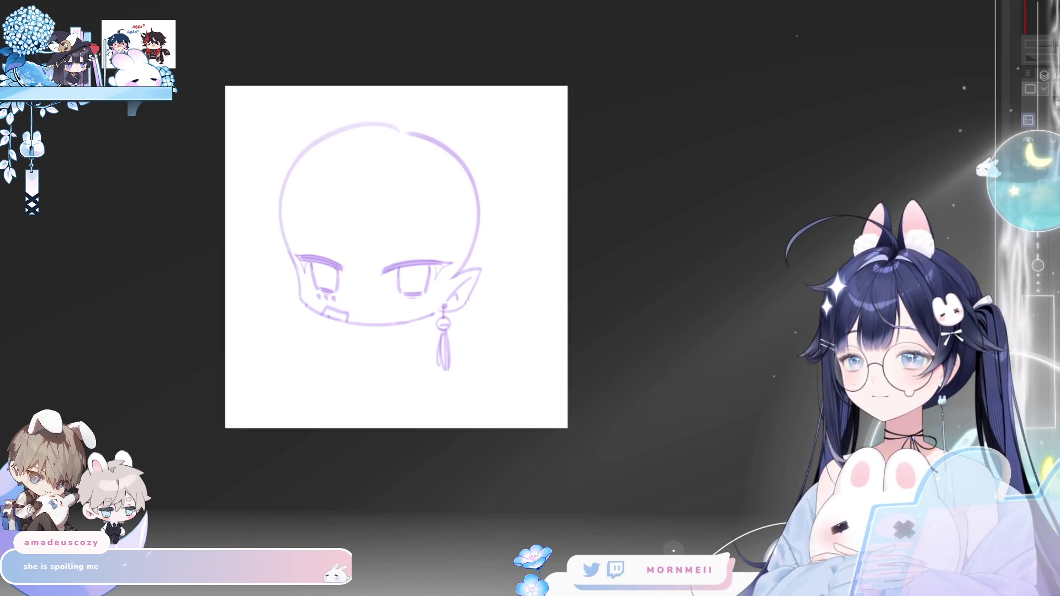
scroll(385, 250, "up", 3)
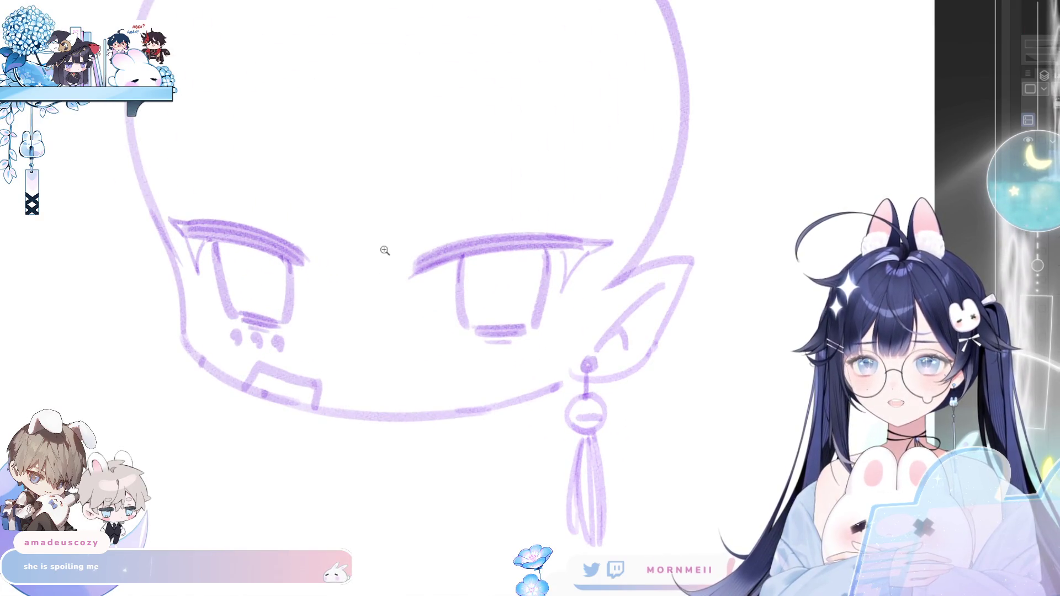
scroll(465, 255, "up", 1)
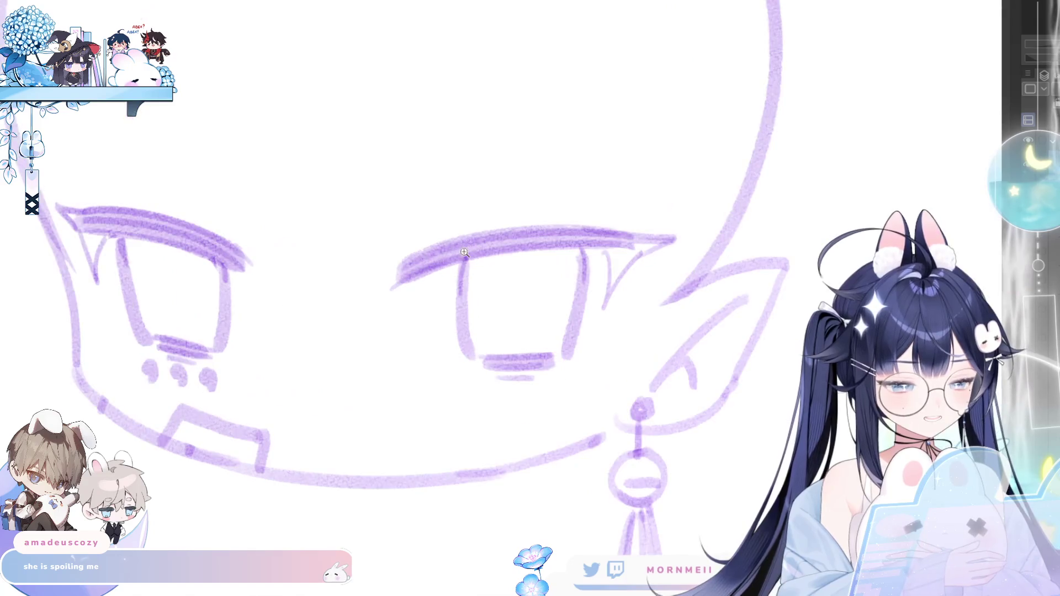
key("h")
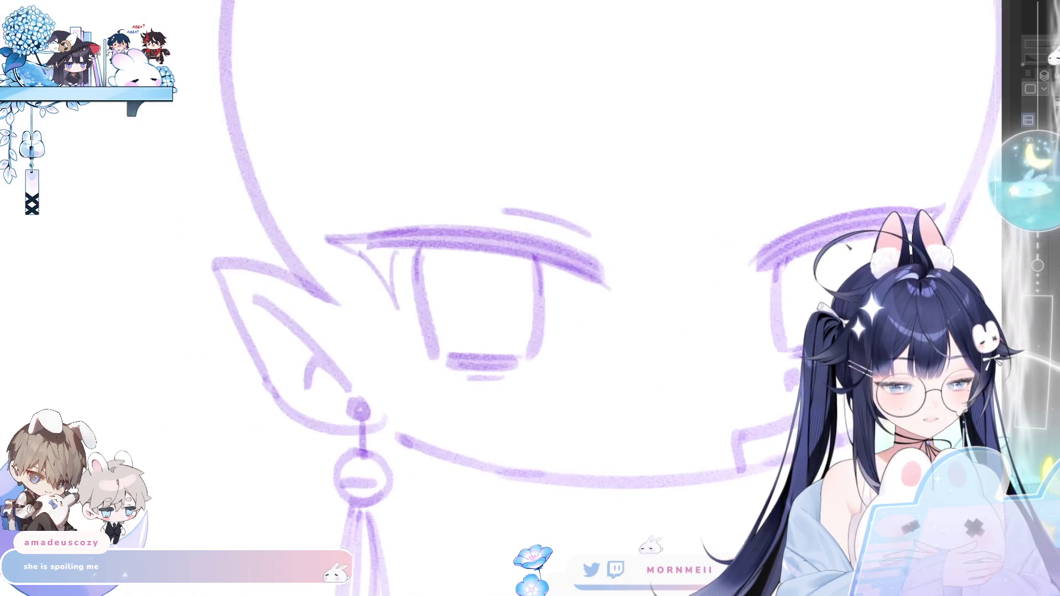
key("ctrl+0")
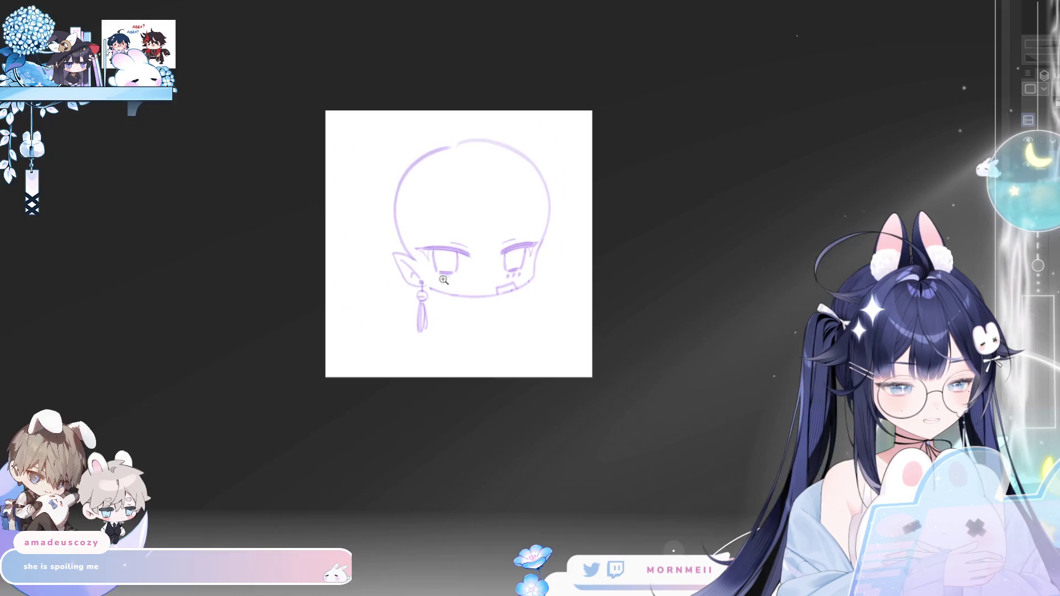
scroll(497, 273, "up", 5)
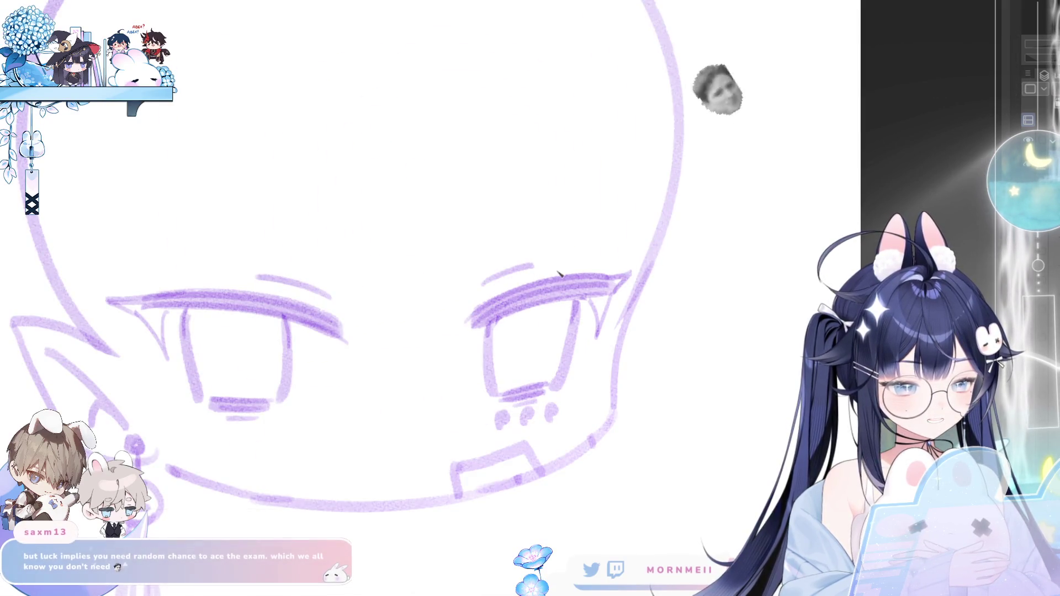
key("h")
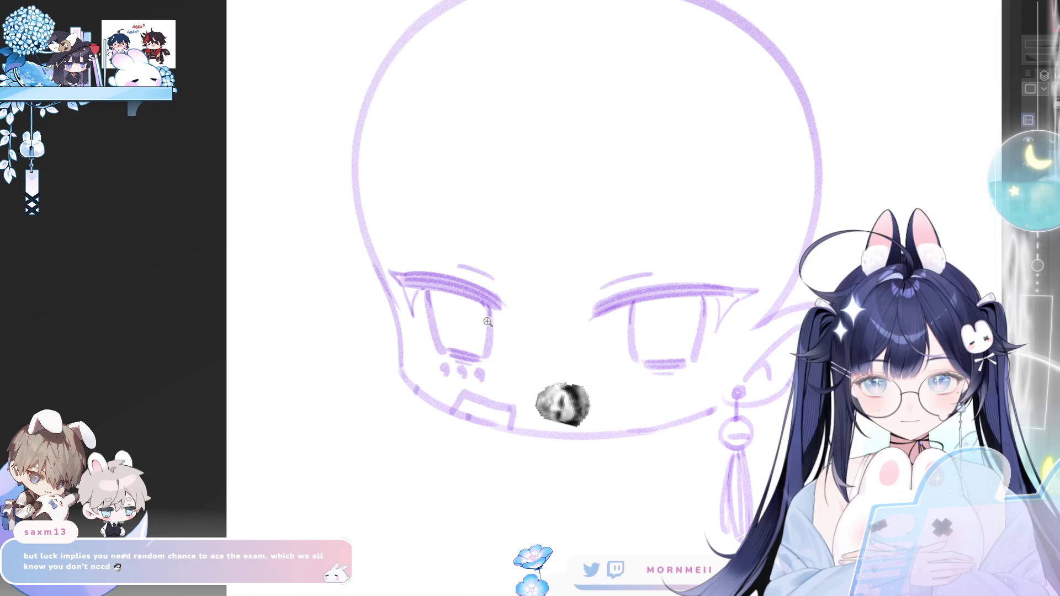
scroll(586, 351, "up", 2)
key("h")
key("h")
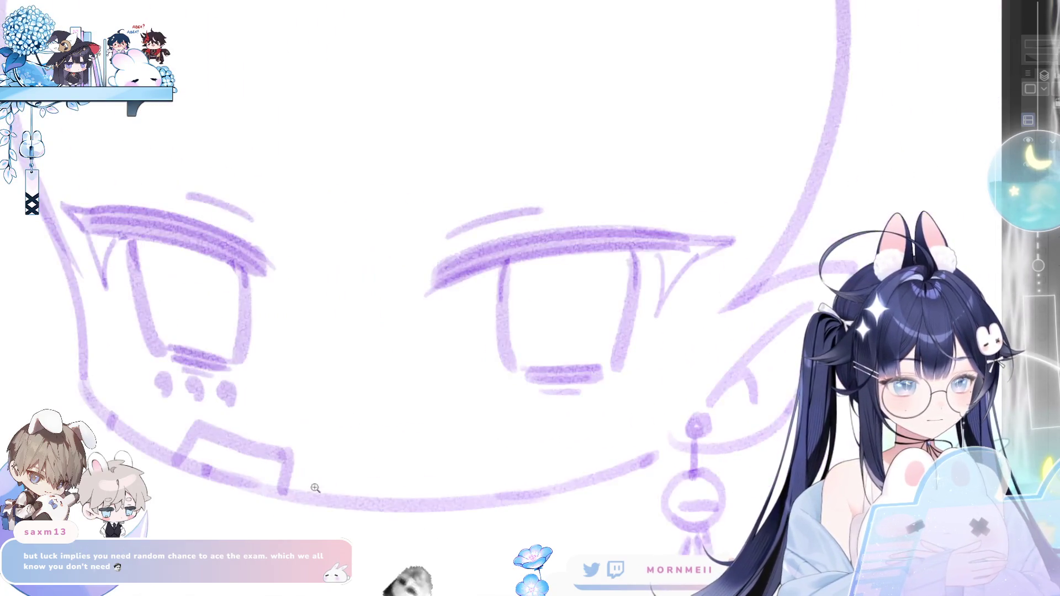
scroll(546, 355, "up", 2)
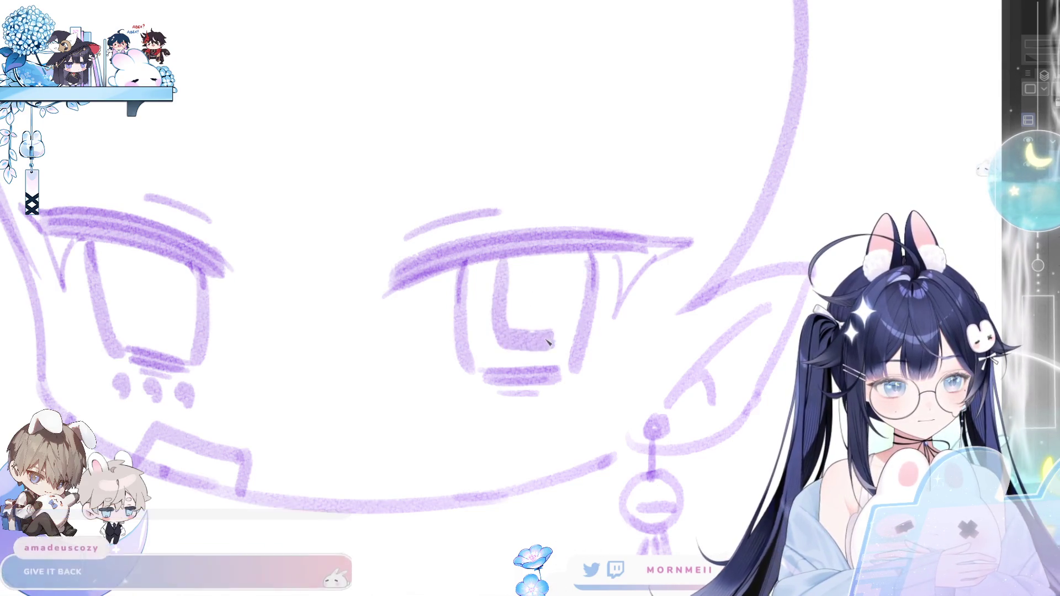
mouse_move(495, 244)
left_mouse_down()
mouse_move(502, 315)
mouse_move(546, 356)
mouse_move(505, 340)
mouse_move(554, 290)
mouse_move(550, 278)
left_mouse_up()
key("ctrl+z")
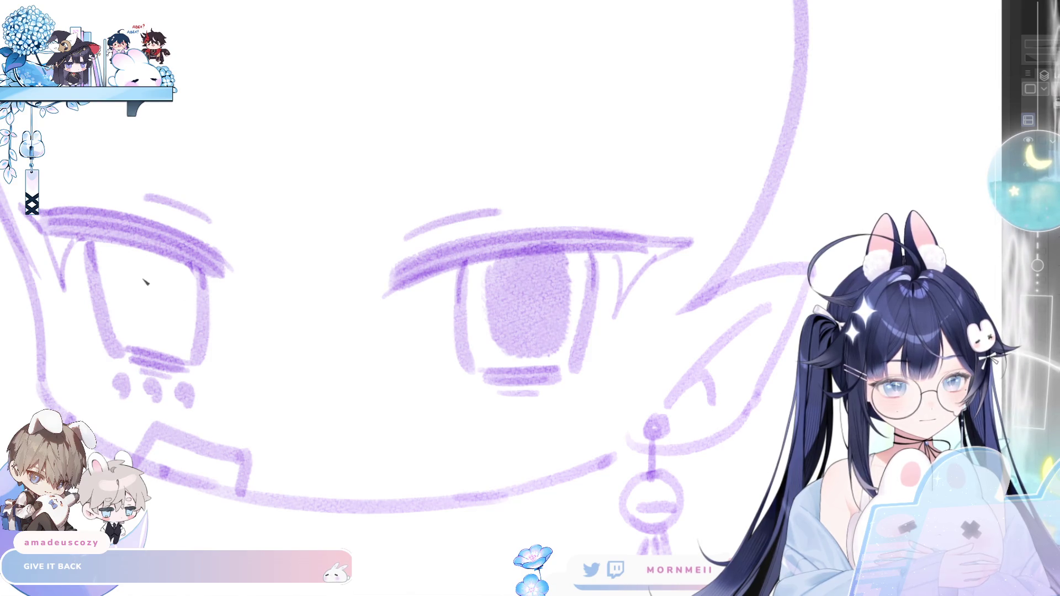
left_click_drag(145, 281, 149, 332)
left_click_drag(166, 266, 177, 282)
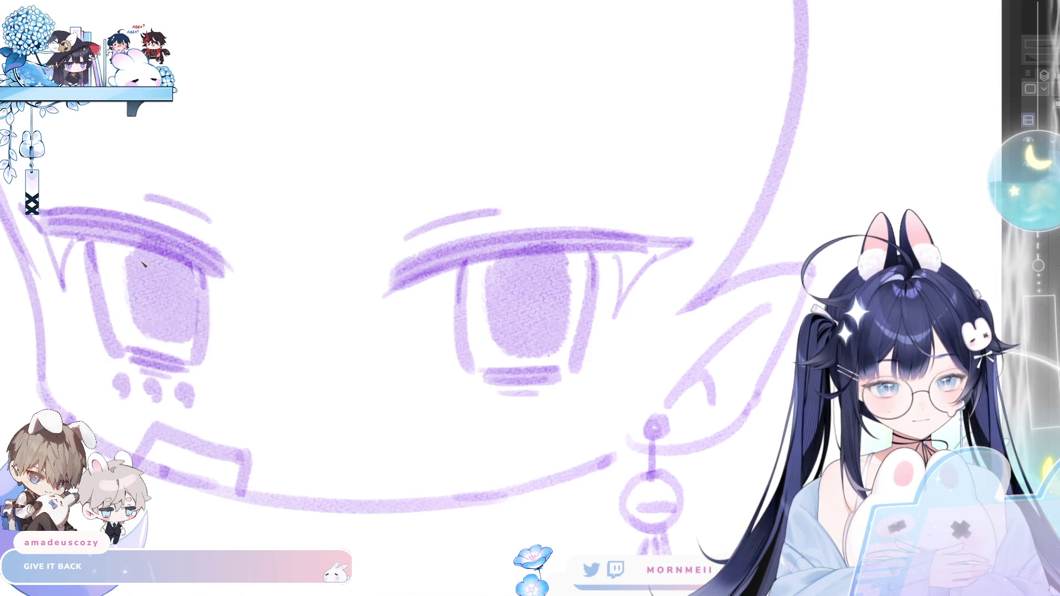
key("ctrl+0")
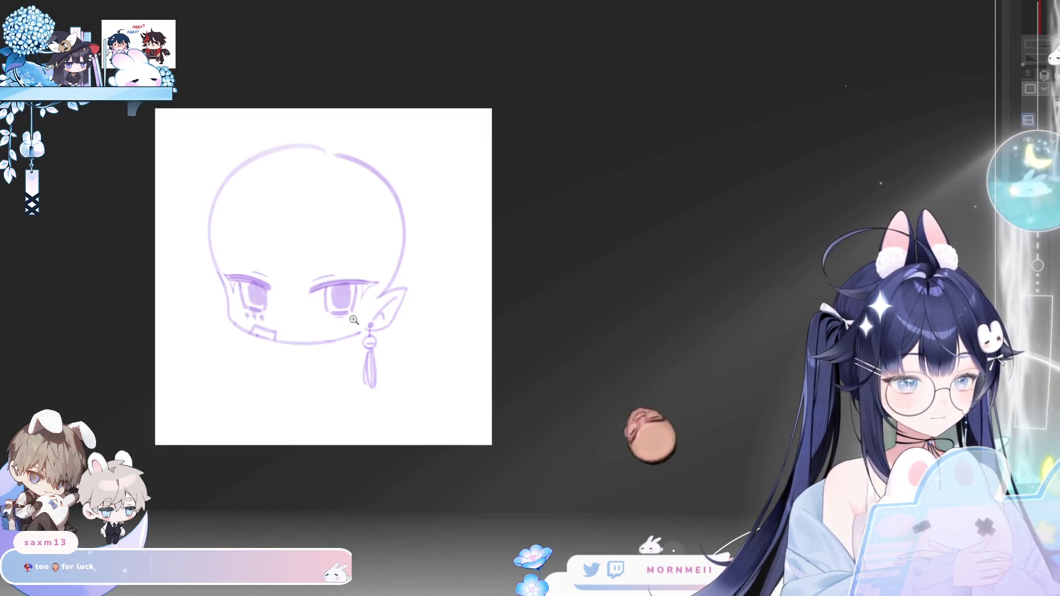
left_click(328, 313)
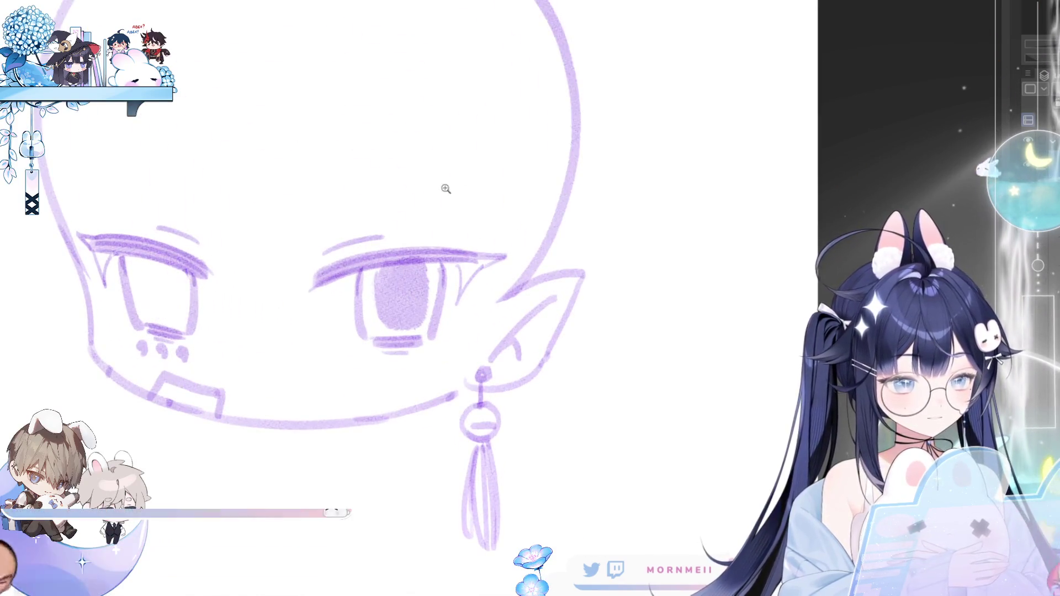
key("ctrl+z")
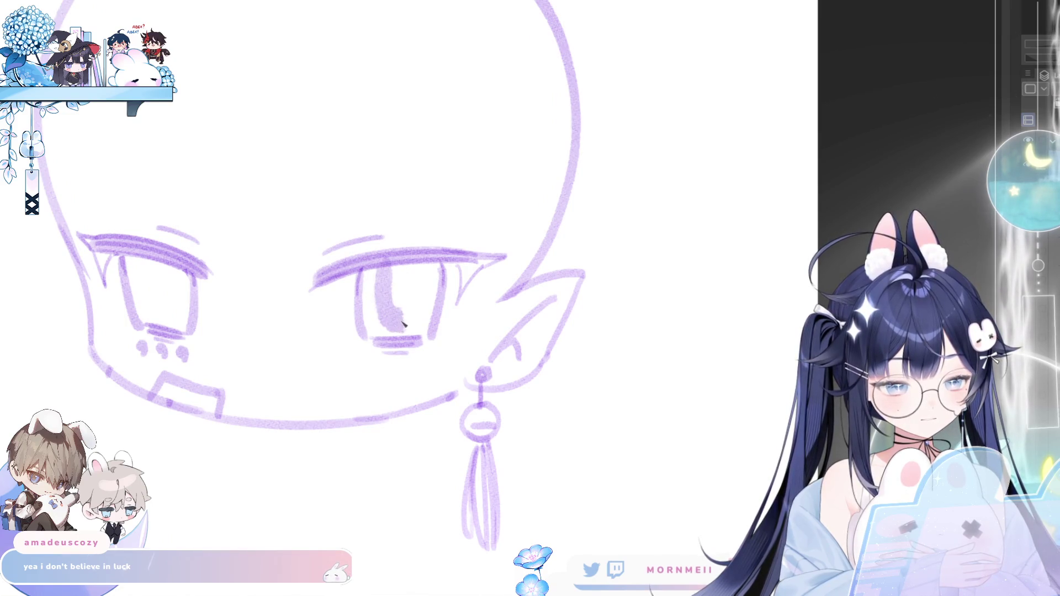
left_click_drag(403, 325, 427, 278)
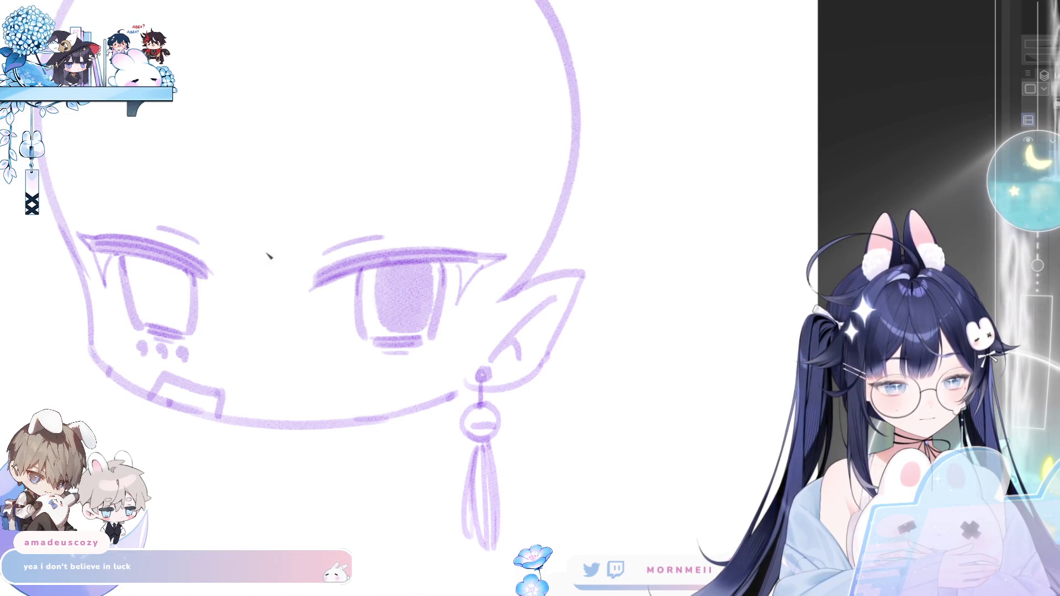
key("ctrl+z")
left_click_drag(392, 273, 419, 323)
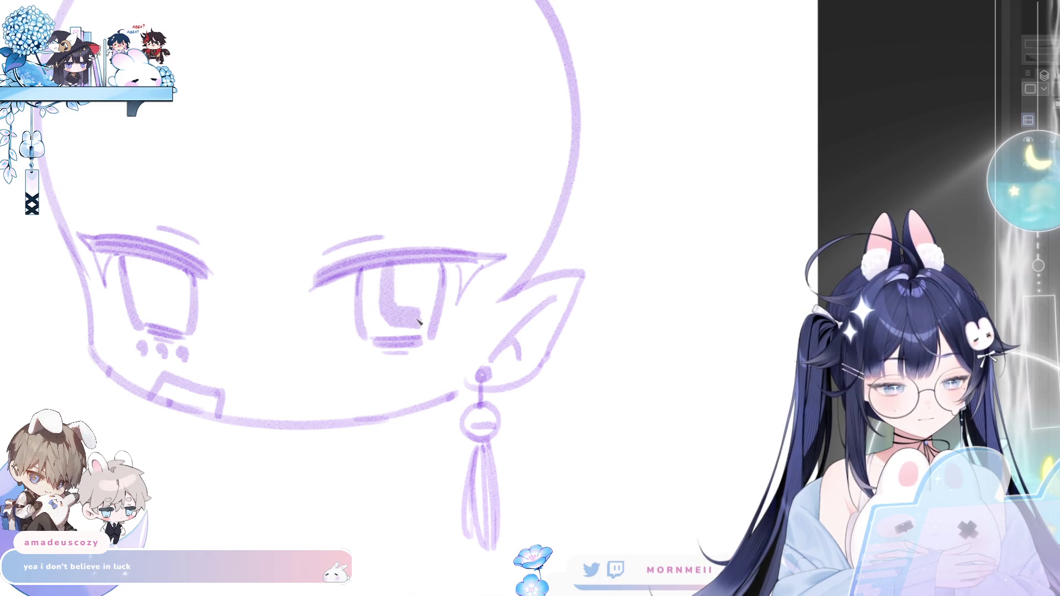
key("ctrl+z")
left_click_drag(383, 265, 398, 323)
mouse_move(419, 274)
left_mouse_down()
mouse_move(415, 258)
mouse_move(409, 283)
left_mouse_up()
left_click_drag(145, 264, 177, 315)
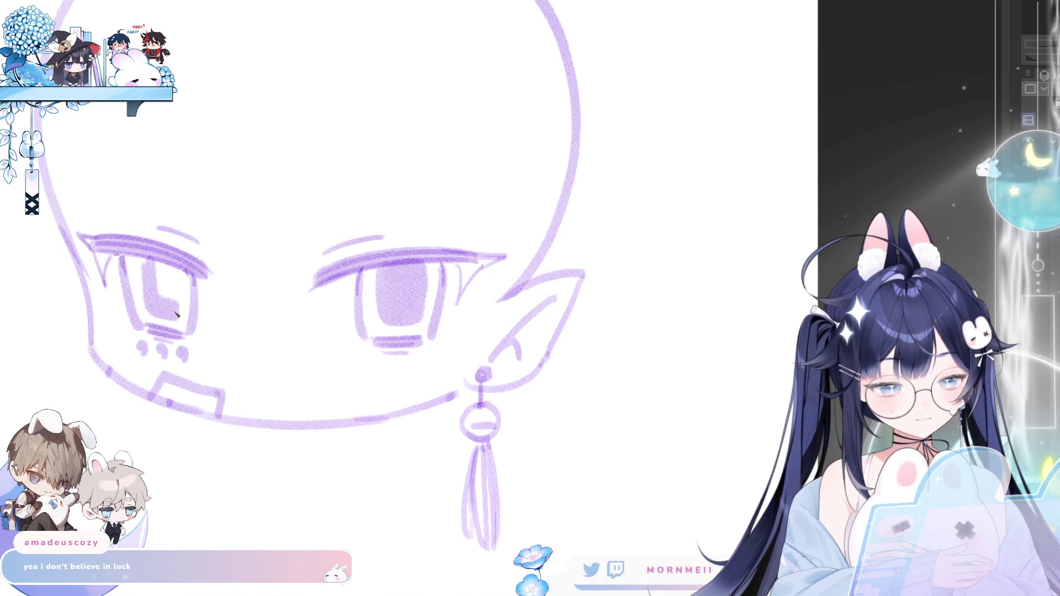
key("ctrl+0")
key("h")
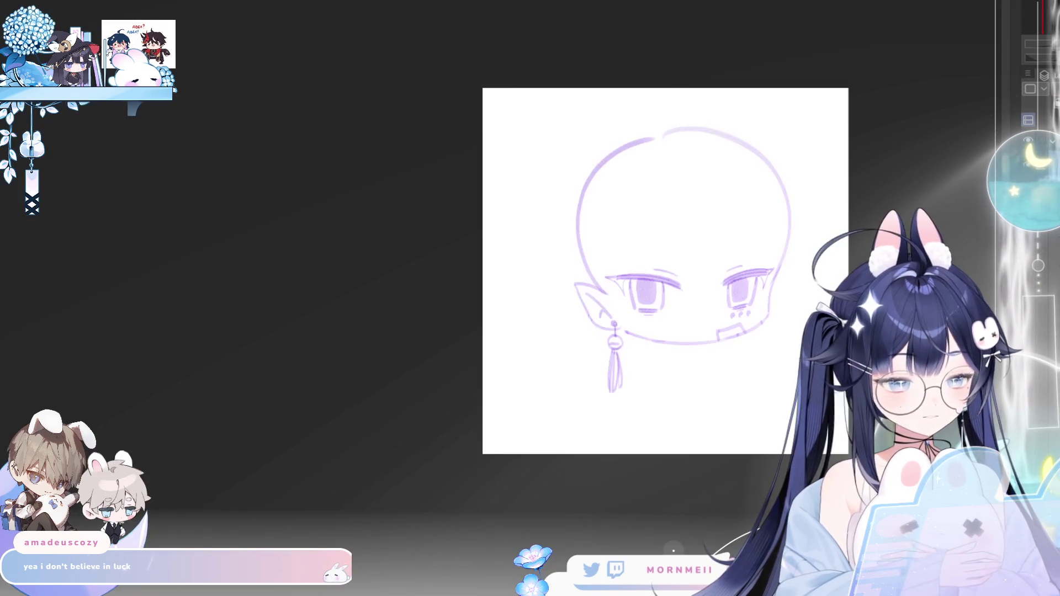
key("h")
scroll(262, 292, "up", 3)
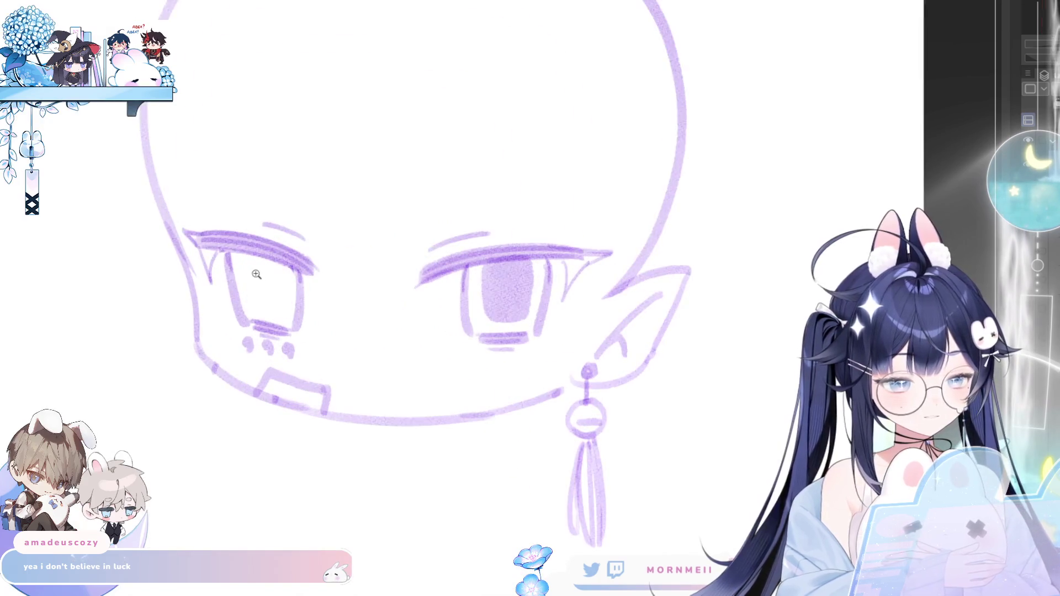
mouse_move(252, 256)
left_mouse_down()
mouse_move(264, 313)
mouse_move(295, 290)
left_mouse_up()
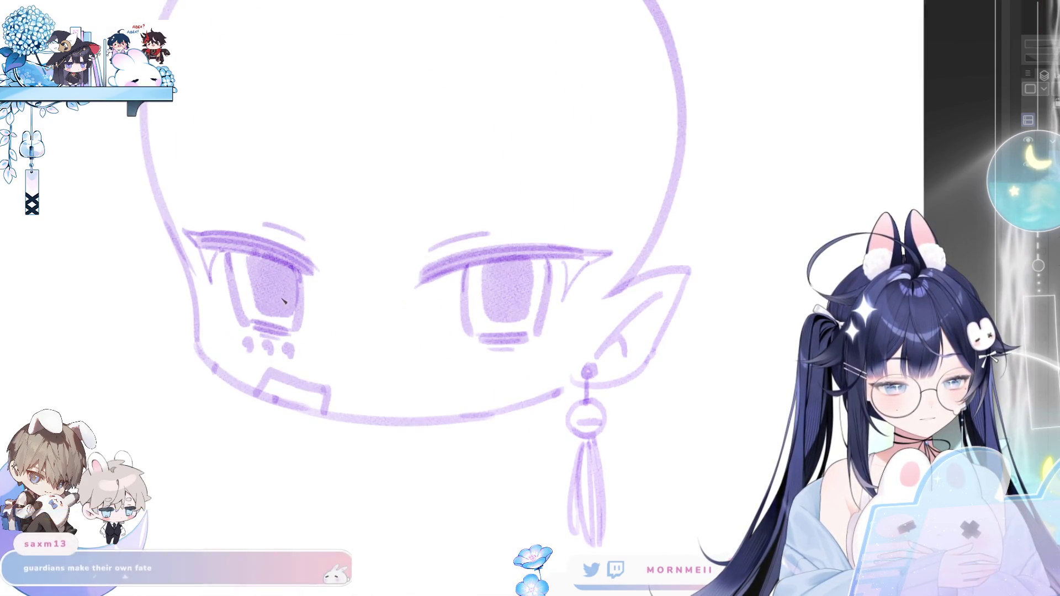
key("ctrl+0")
key("h")
key("h")
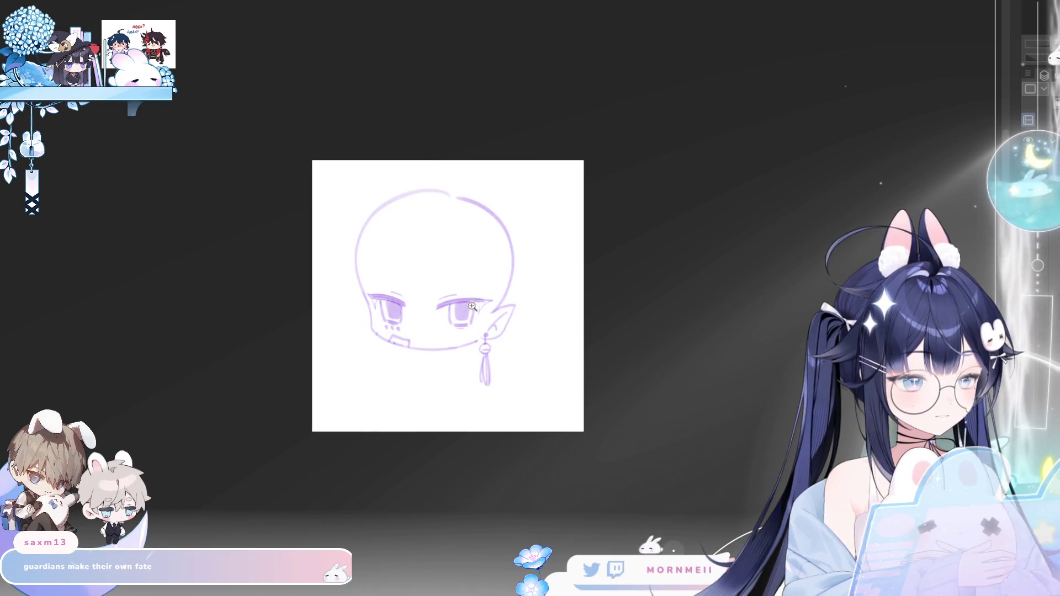
scroll(348, 299, "up", 3)
left_click_drag(253, 290, 290, 336)
mouse_move(429, 294)
left_mouse_down()
mouse_move(464, 340)
mouse_move(441, 333)
left_mouse_up()
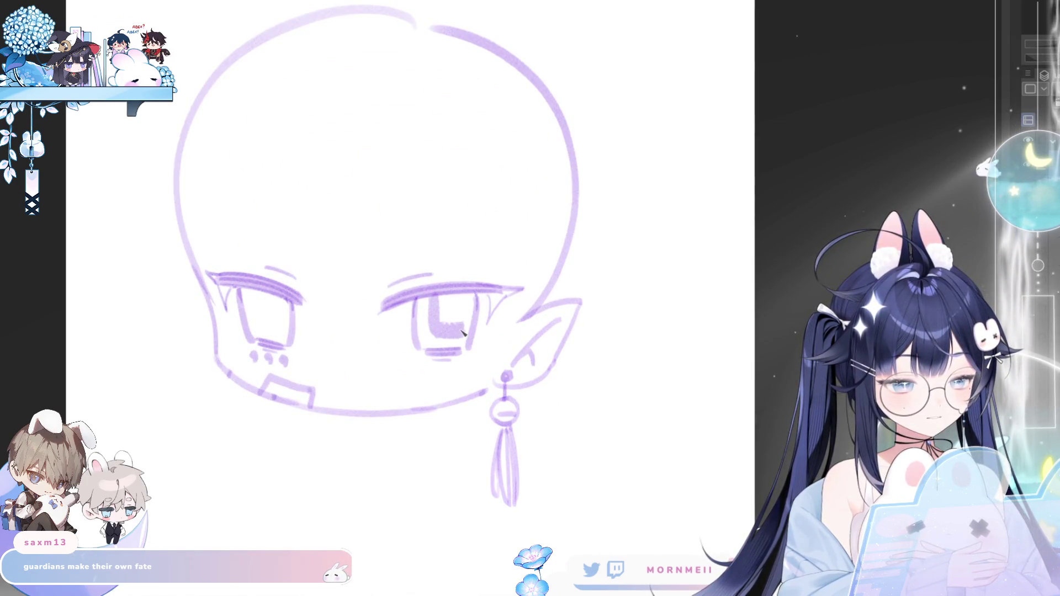
key("ctrl+z")
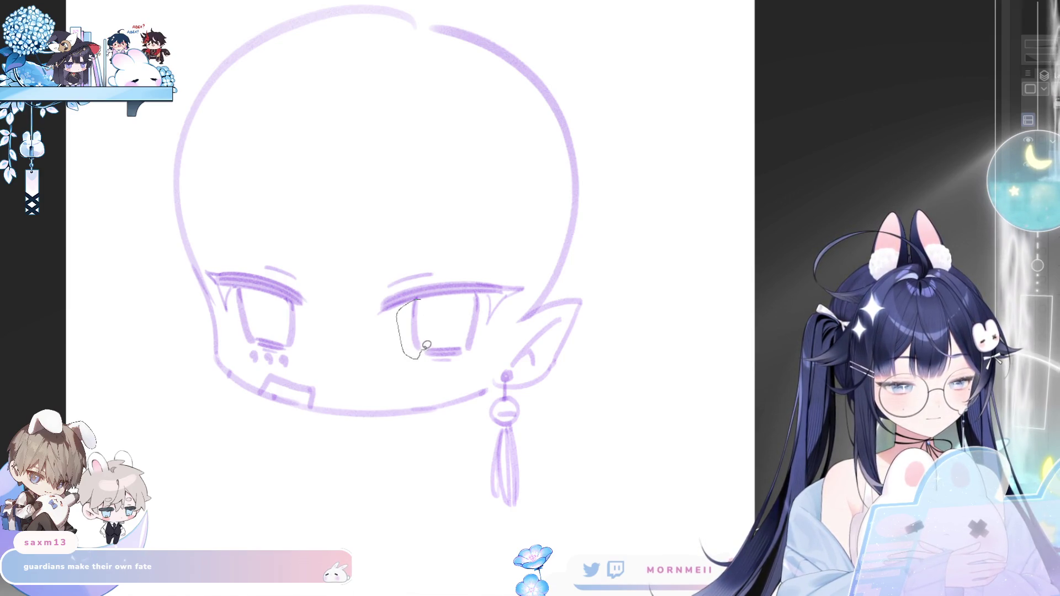
- Lasso the right eye, adjust its shape with Transform, deselect and erase a leftover iris stroke
left_click_drag(426, 345, 428, 323)
left_click(447, 381)
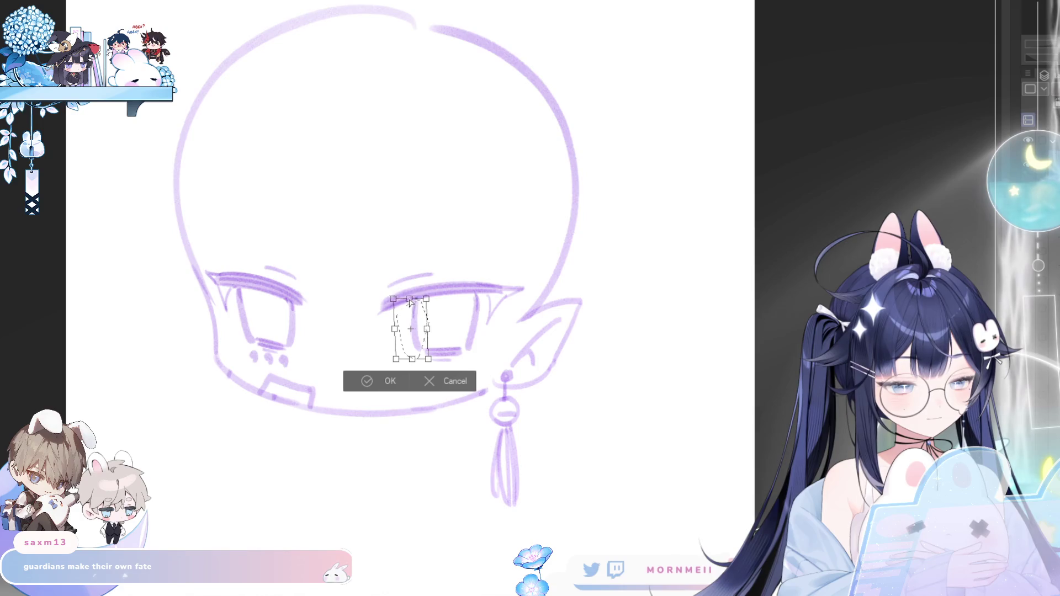
left_click(362, 382)
key("ctrl+d")
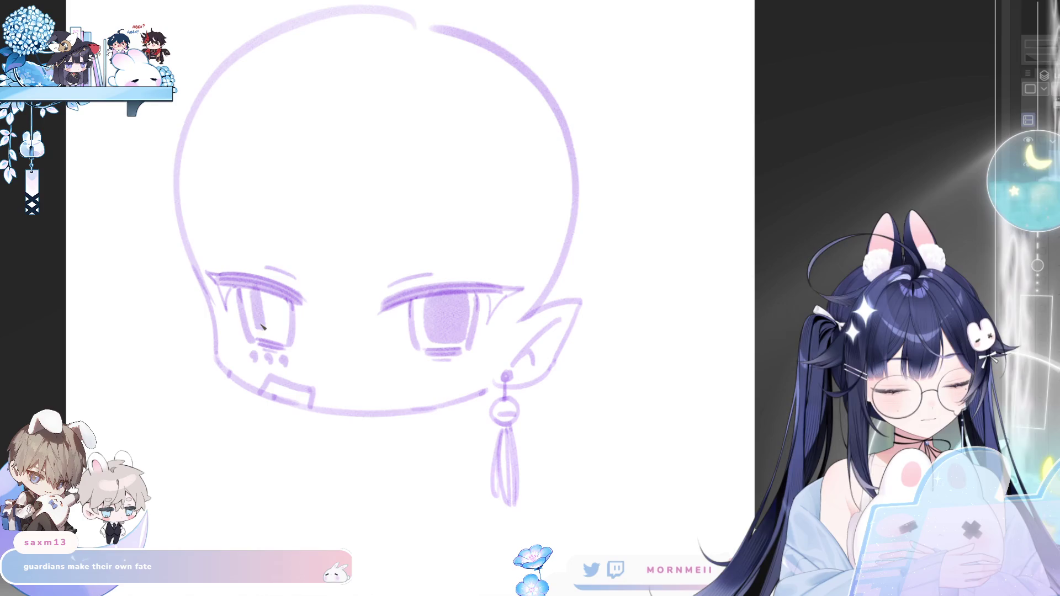
left_click_drag(283, 330, 260, 306)
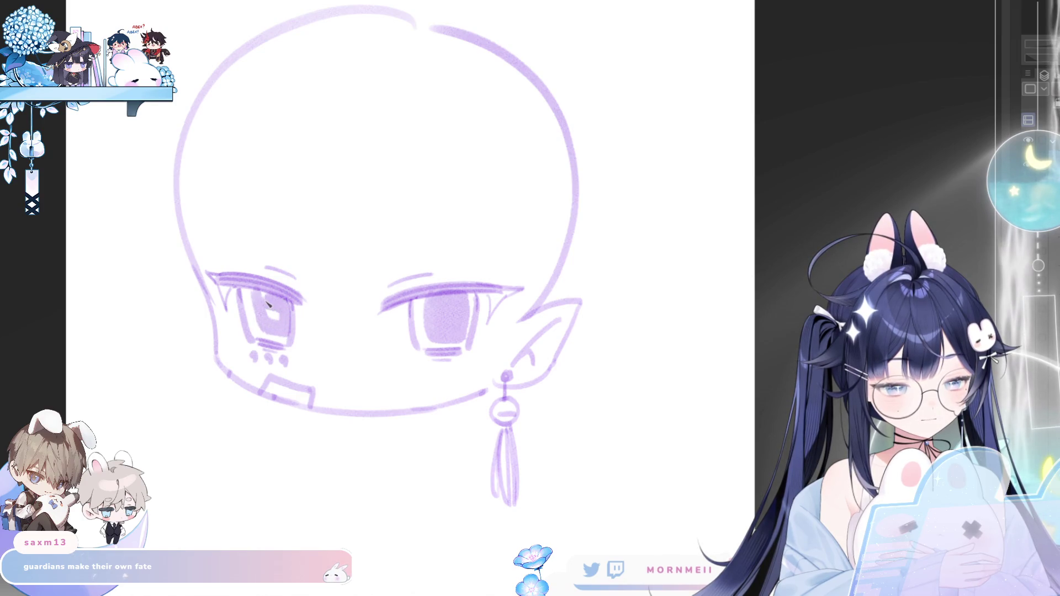
scroll(274, 318, "down", 2)
scroll(303, 398, "down", 2)
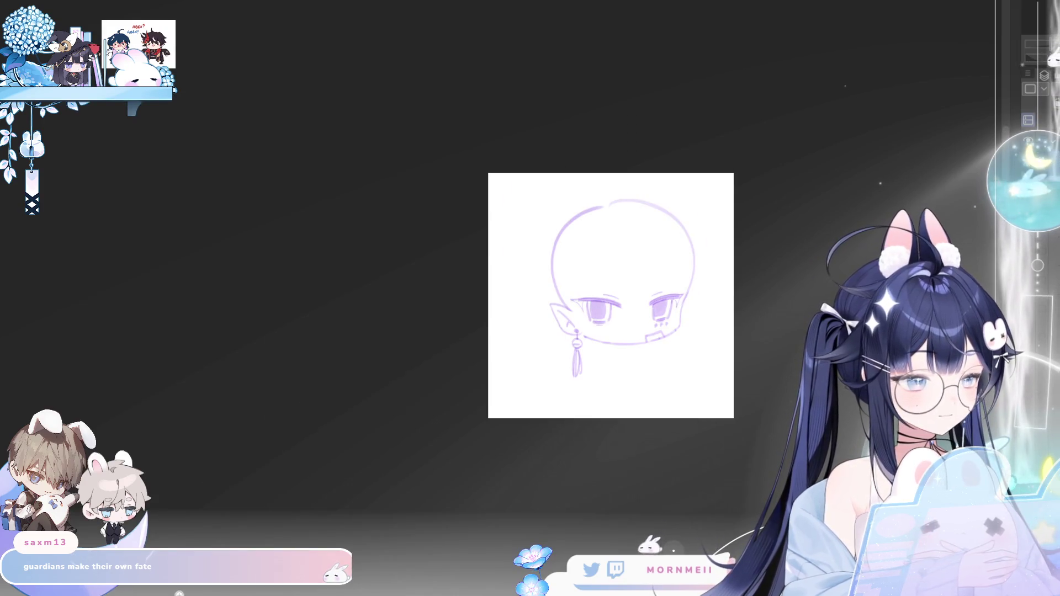
scroll(369, 309, "up", 1)
scroll(369, 309, "up", 3)
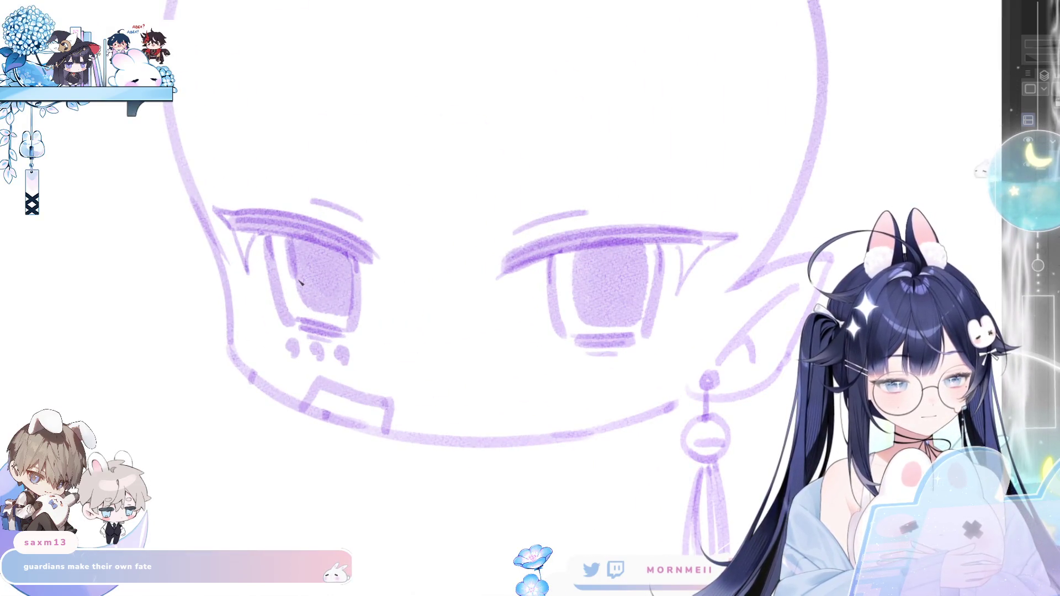
- Darken the inner edge of the right eye's iris and mirror-check the face
left_click_drag(574, 246, 571, 287)
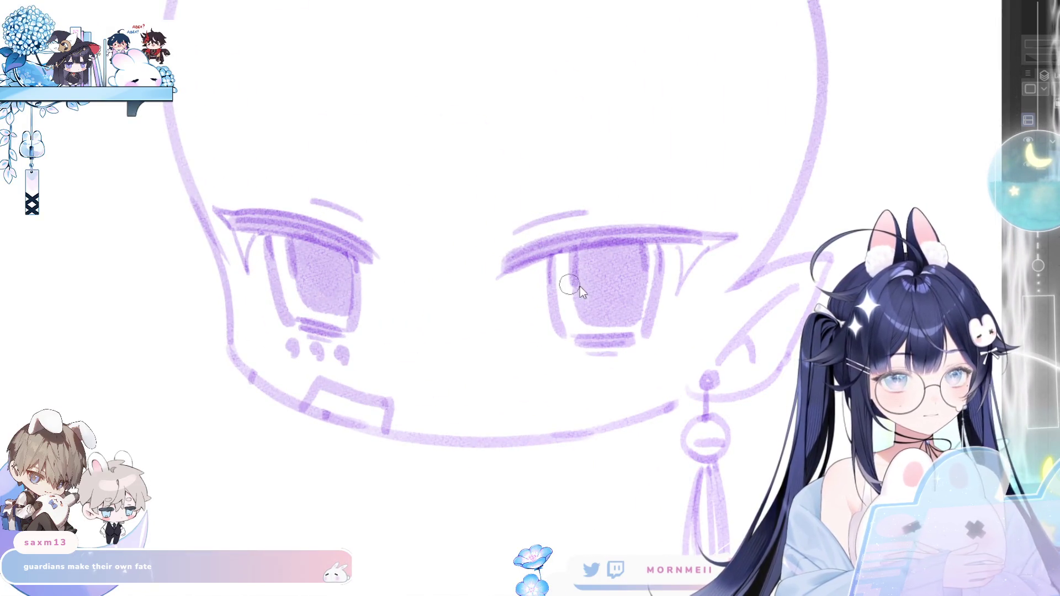
left_click_drag(417, 293, 383, 308)
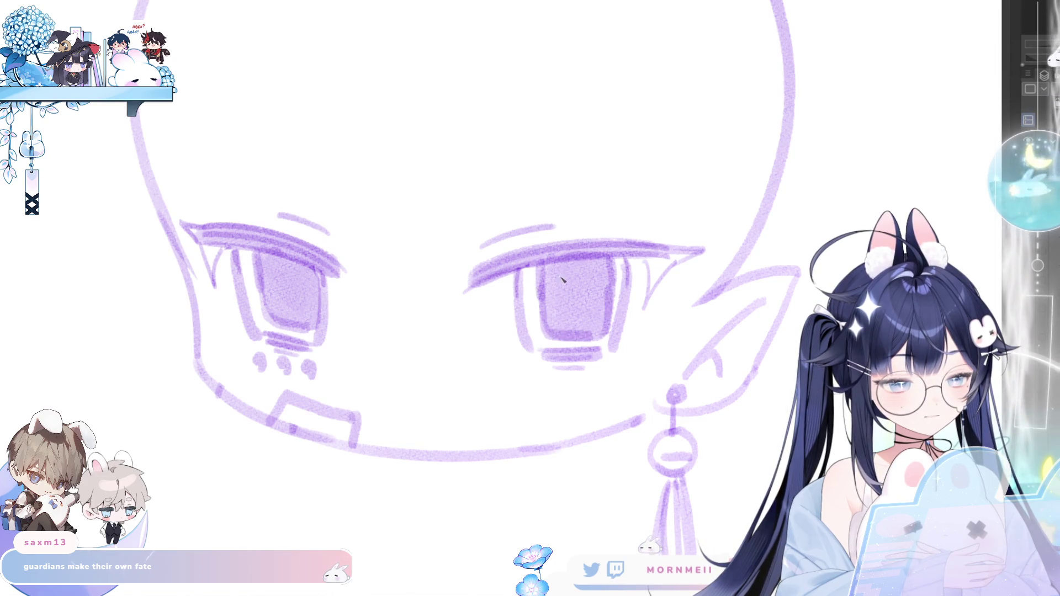
left_click_drag(556, 263, 593, 320)
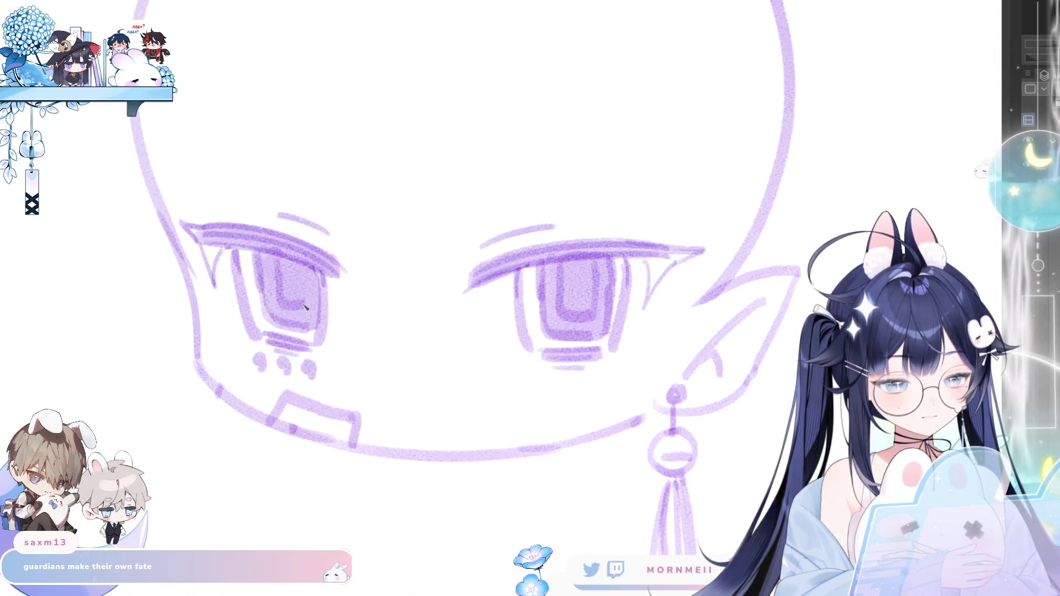
scroll(417, 281, "down", 5)
key("m")
key("m")
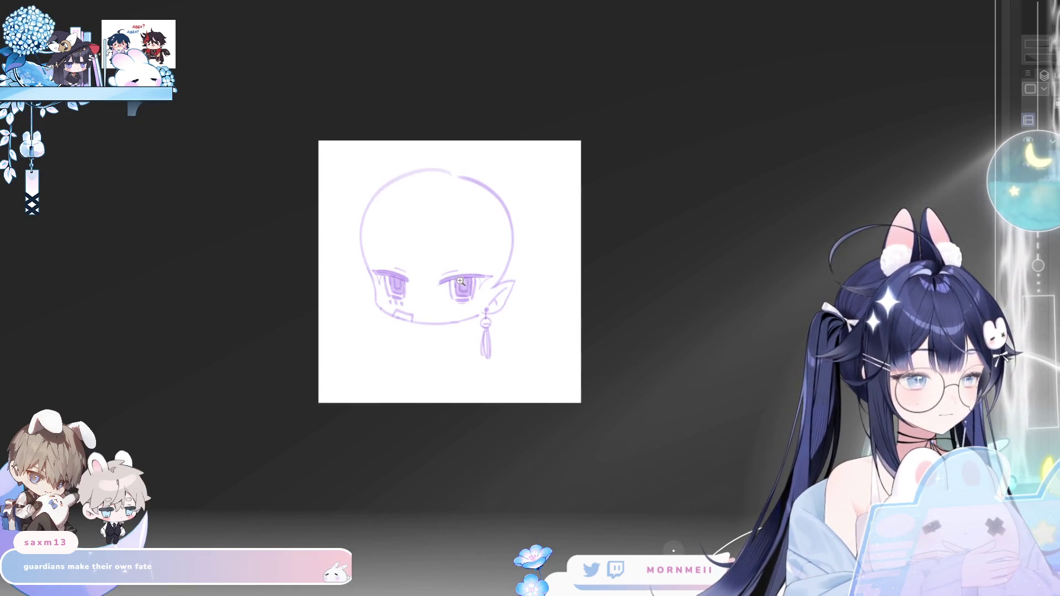
scroll(476, 292, "up", 4)
left_click_drag(477, 292, 485, 325)
- Draw eyebrow strokes above both eyes, flipping the canvas to check proportions
key("ctrl+z")
mouse_move(402, 280)
left_mouse_down()
mouse_move(563, 263)
mouse_move(515, 261)
left_mouse_up()
key("m")
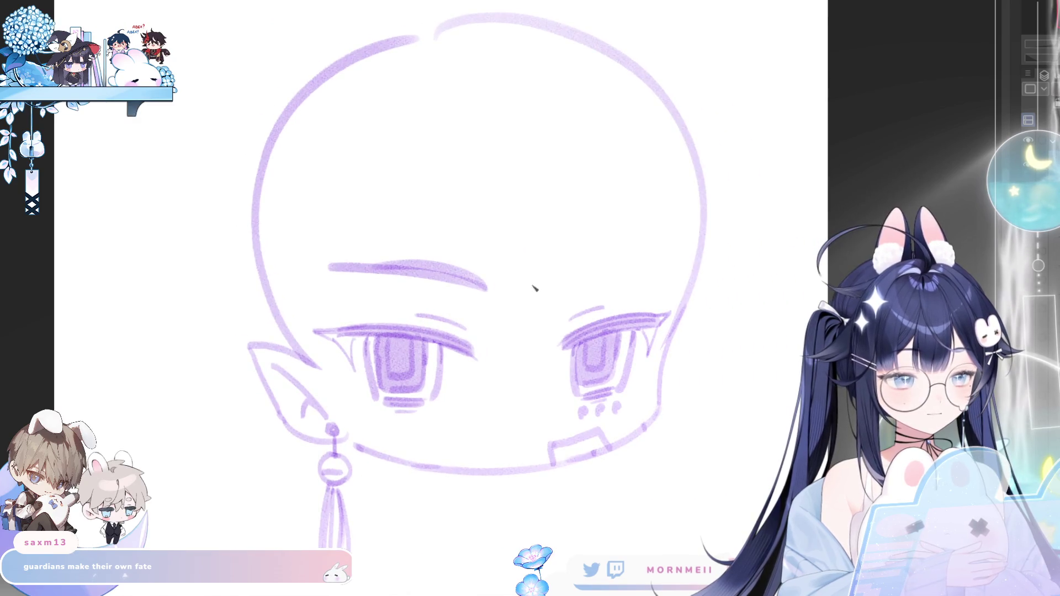
scroll(582, 280, "down", 4)
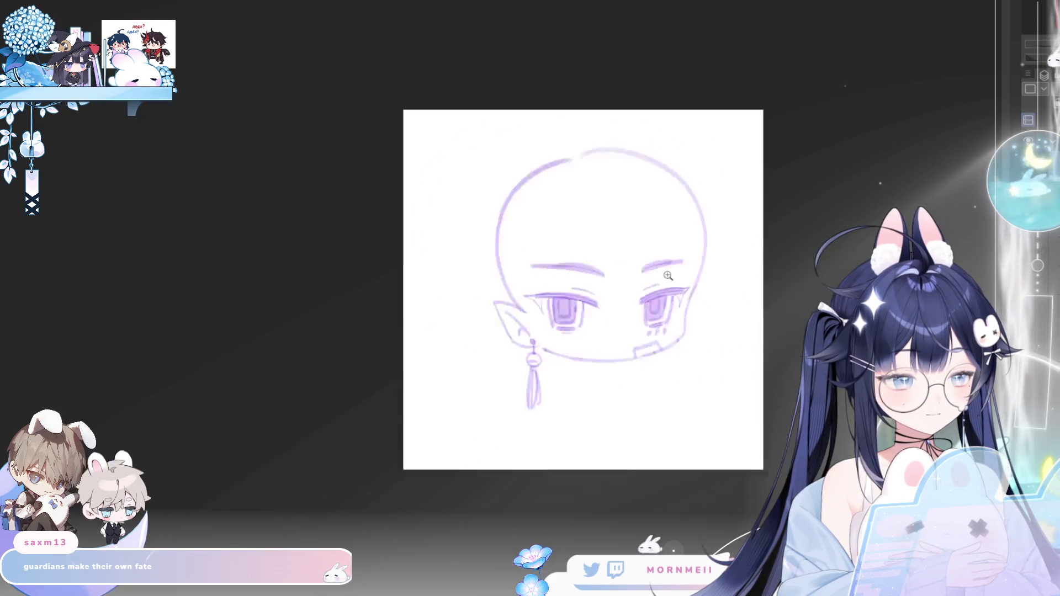
key("m")
scroll(627, 268, "down", 2)
scroll(385, 270, "up", 3)
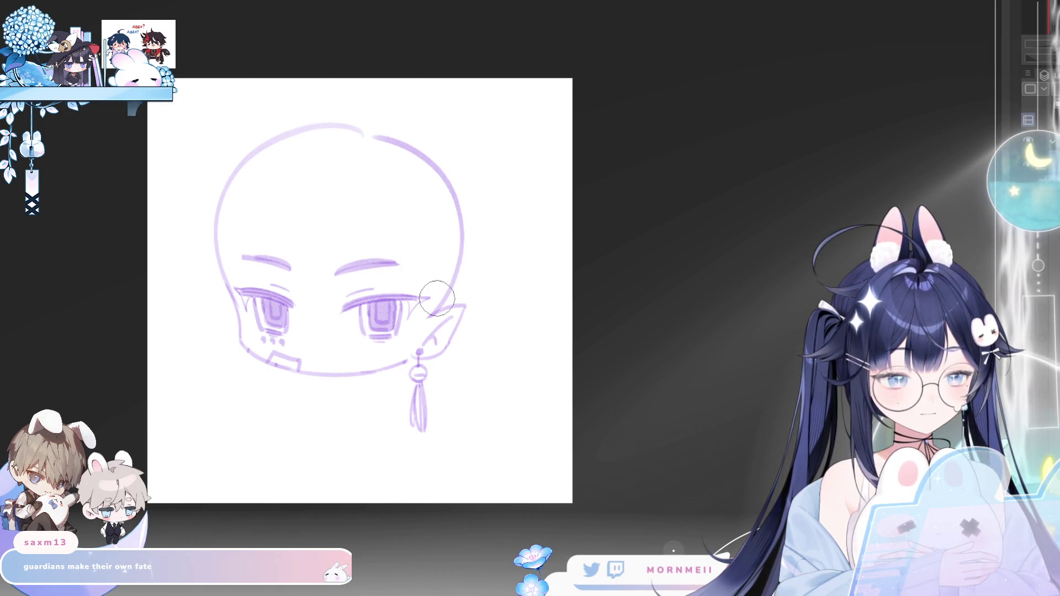
key("ctrl+y")
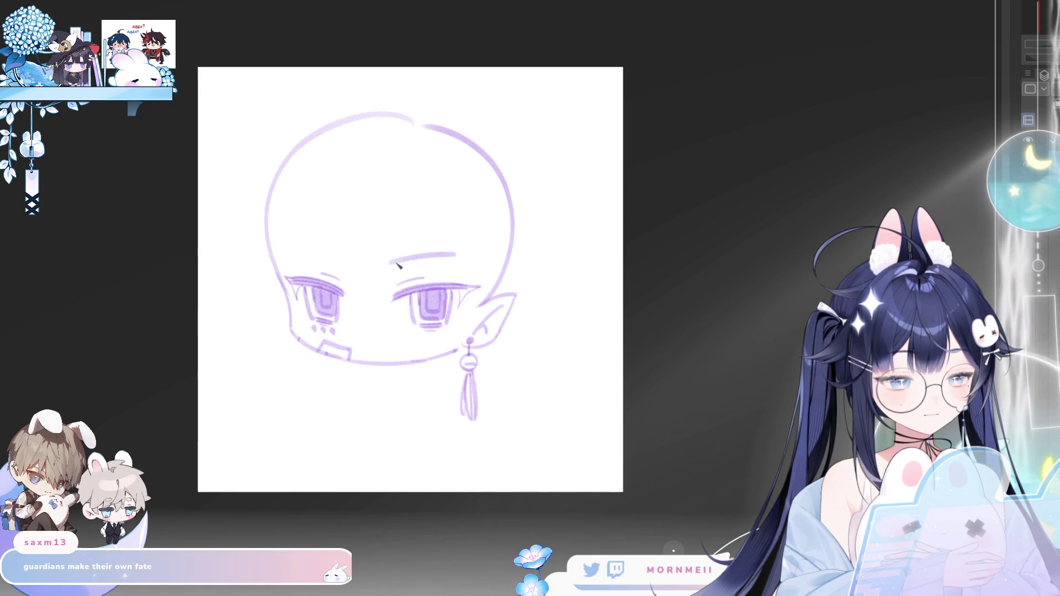
key("m")
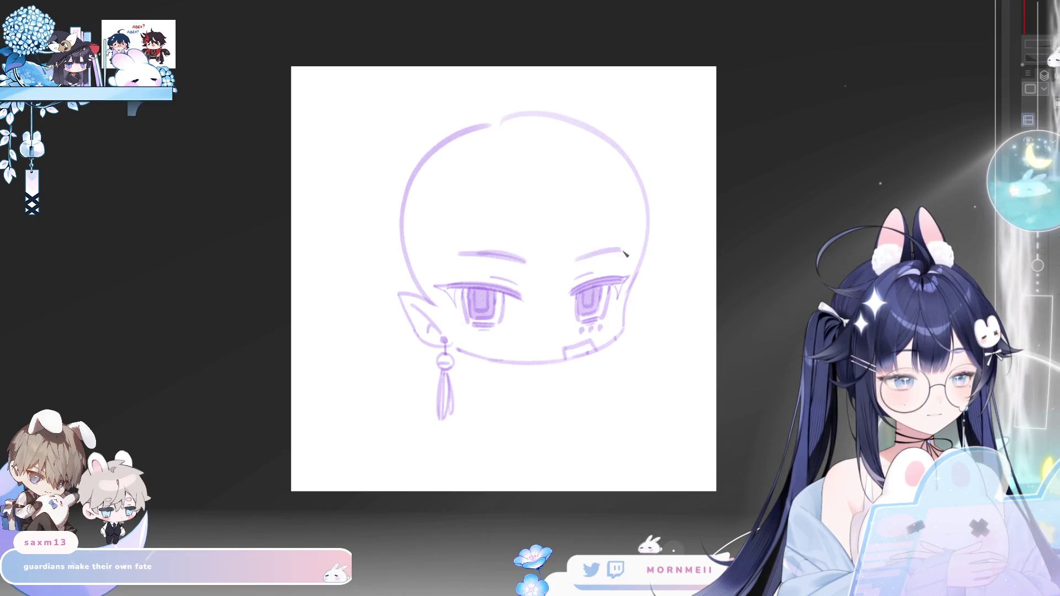
key("m")
scroll(604, 278, "down", 3)
scroll(621, 257, "up", 2)
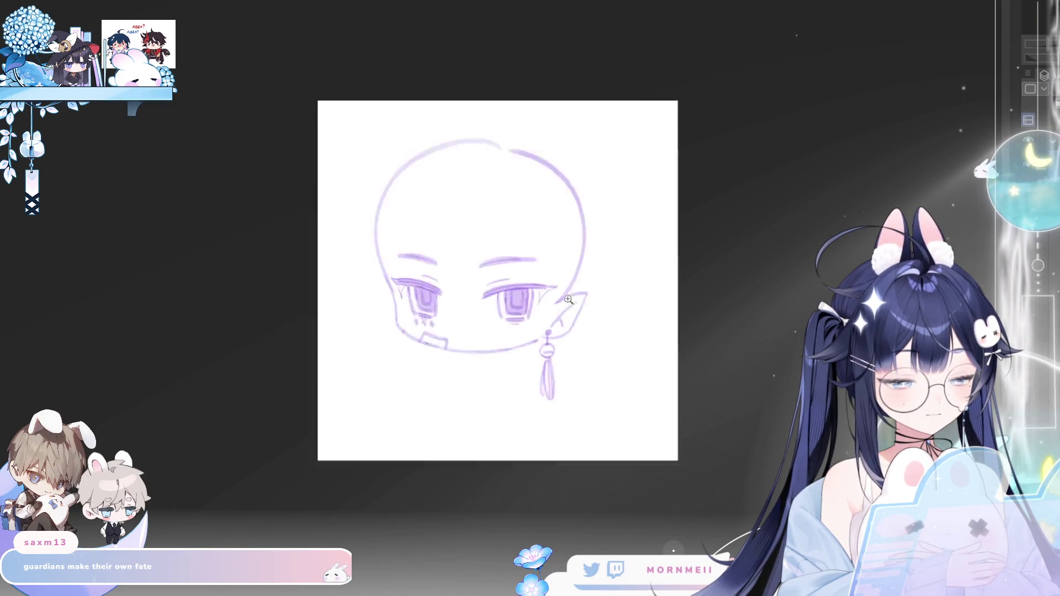
scroll(645, 241, "up", 2)
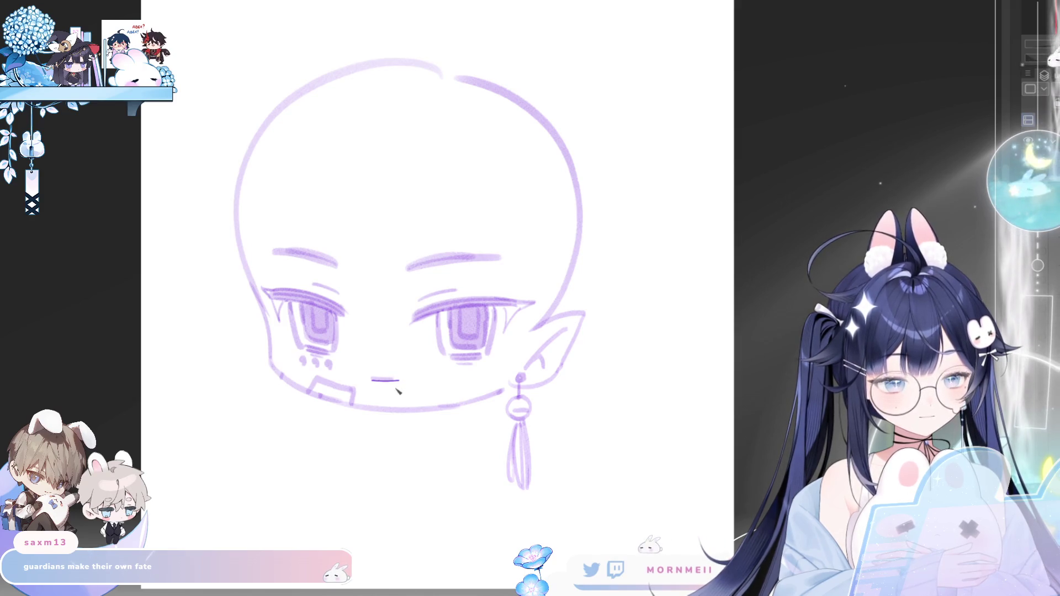
- Undo the stray stroke and draw a short horizontal mouth line below the eyes
key("ctrl+z")
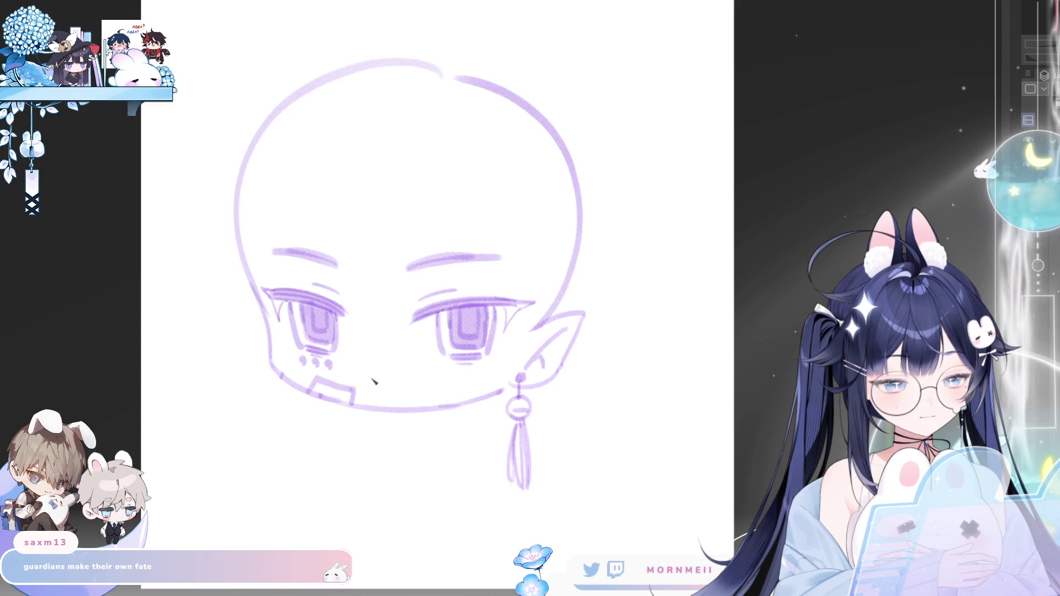
key("m")
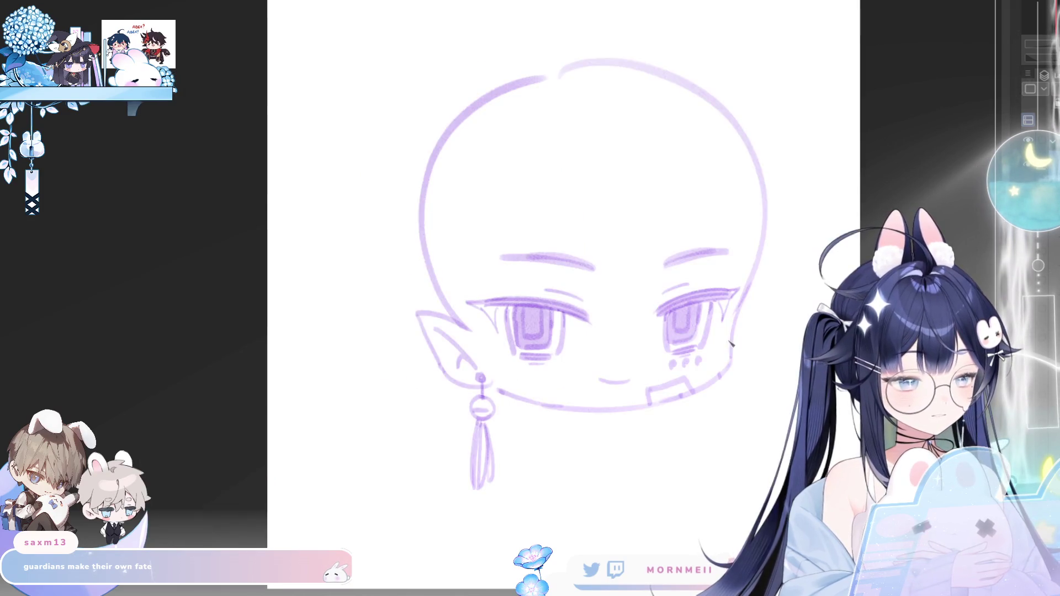
key("m")
scroll(396, 382, "up", 3)
scroll(464, 274, "up", 2)
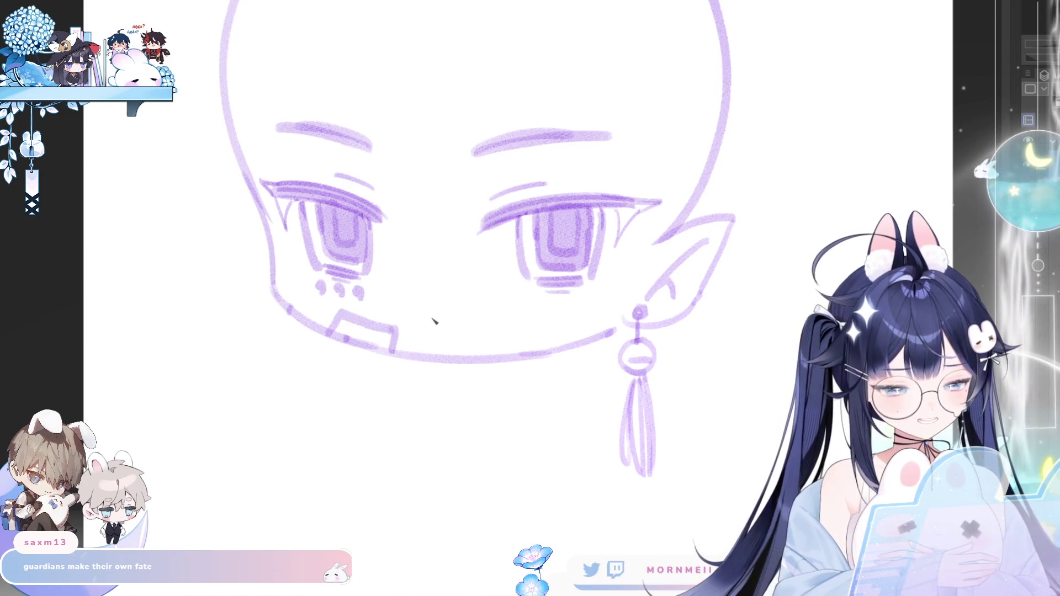
left_click_drag(423, 316, 454, 318)
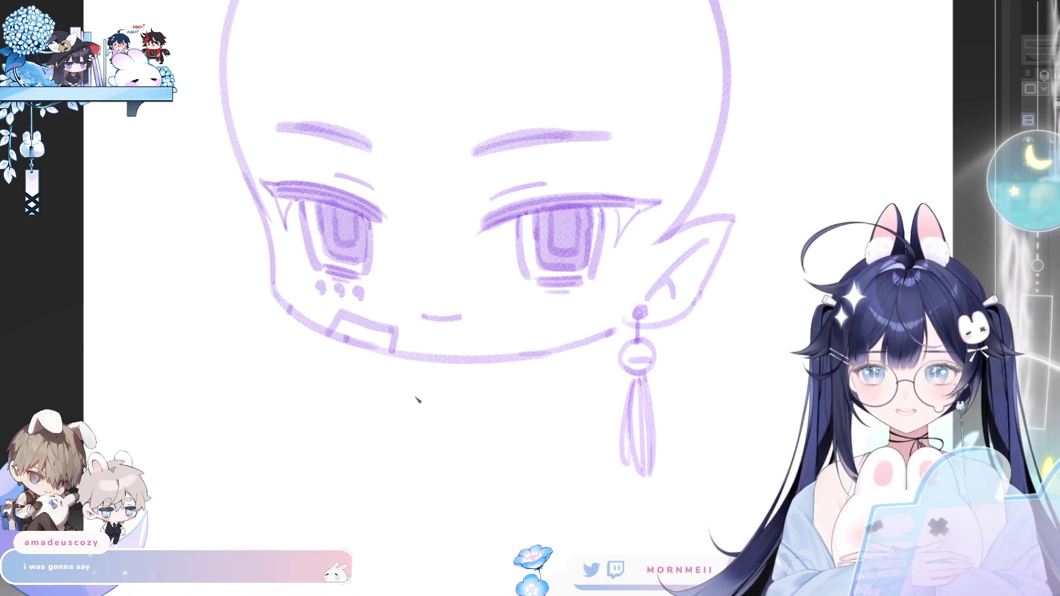
scroll(412, 421, "down", 5)
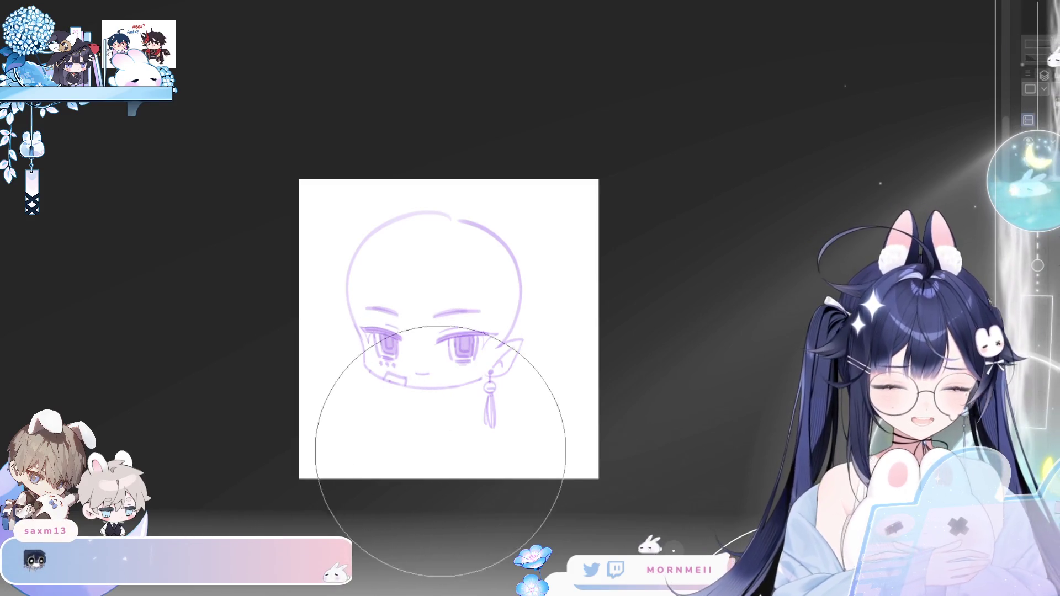
scroll(432, 455, "up", 3)
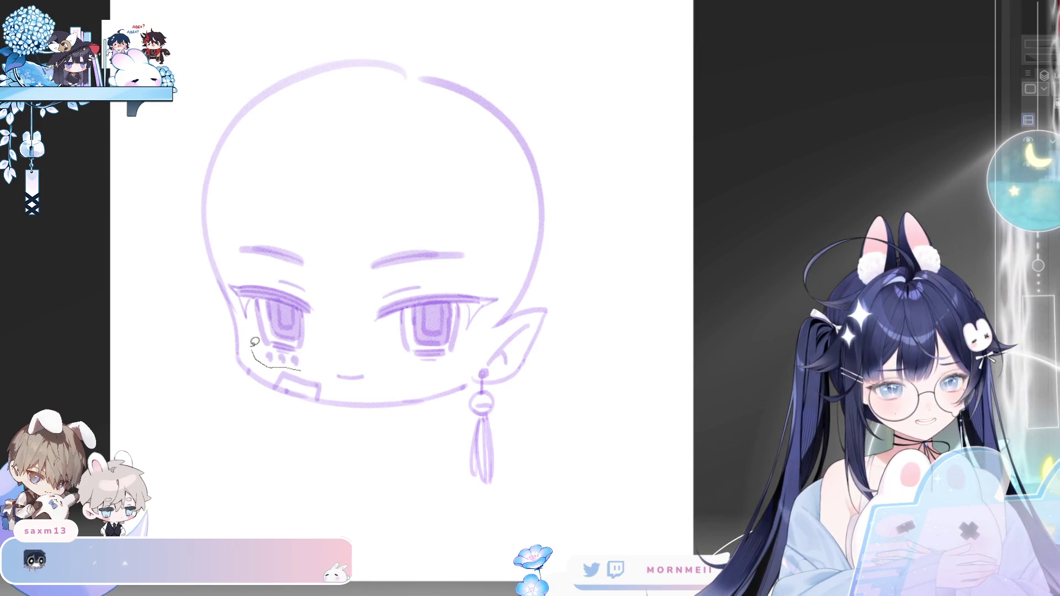
- Lasso the eyes, brows and mouth and move them slightly lower with a transform
left_click_drag(229, 269, 429, 383)
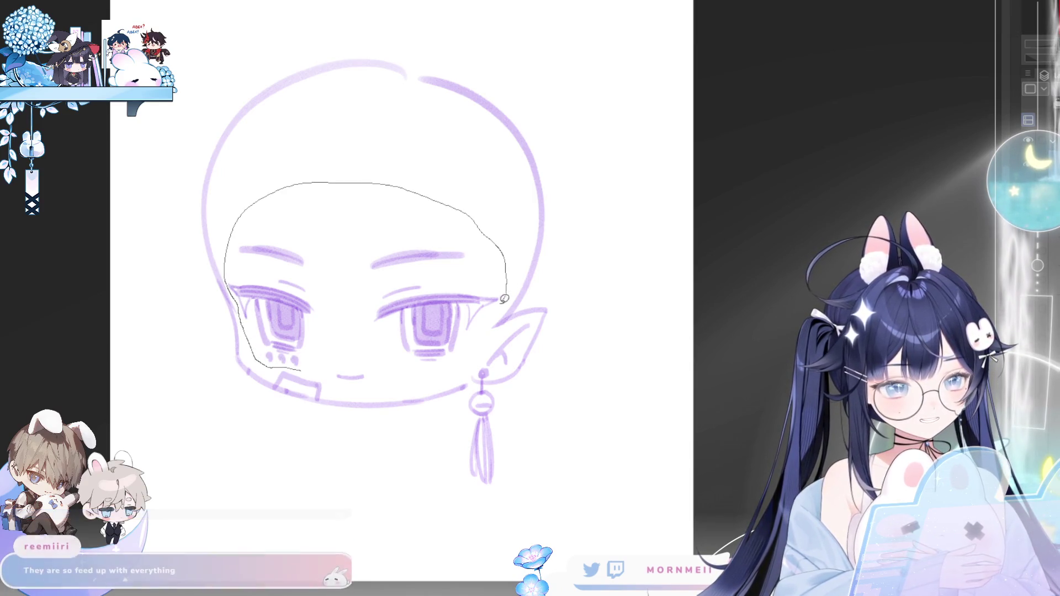
left_click_drag(353, 381, 332, 379)
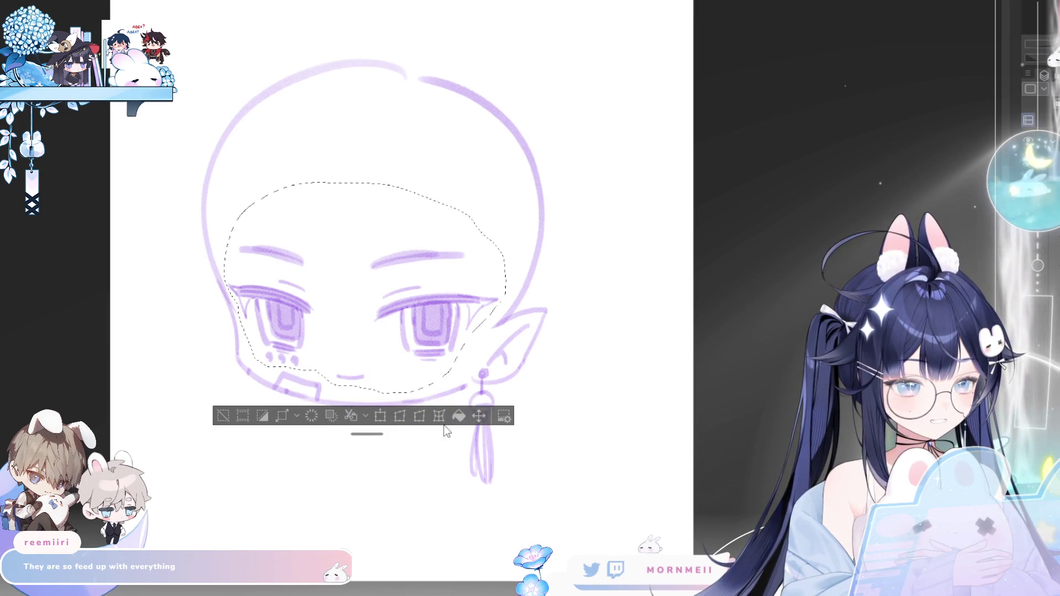
key("ctrl+t")
key("Return")
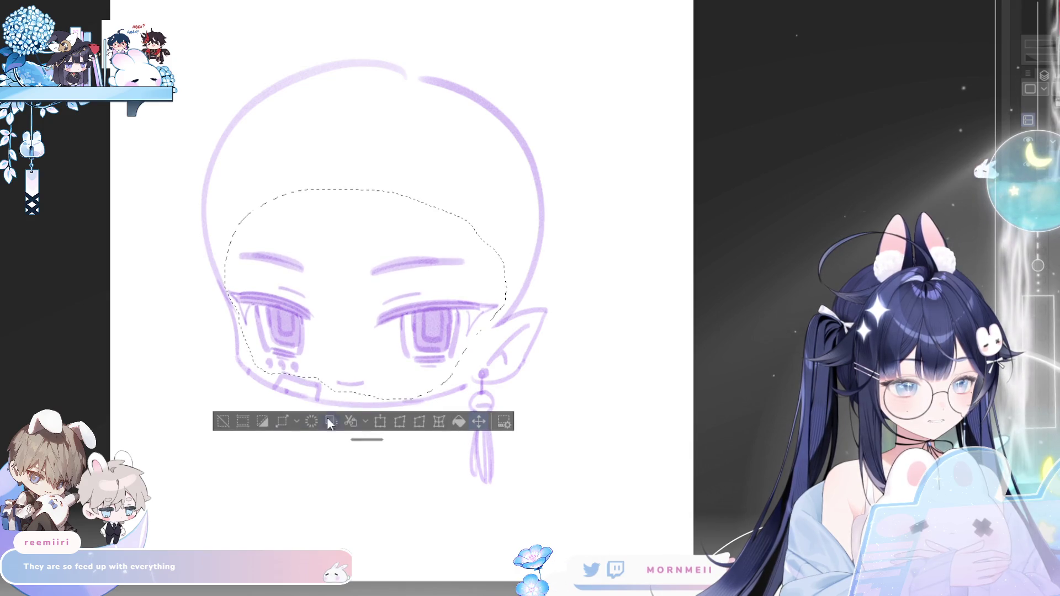
key("ctrl+d")
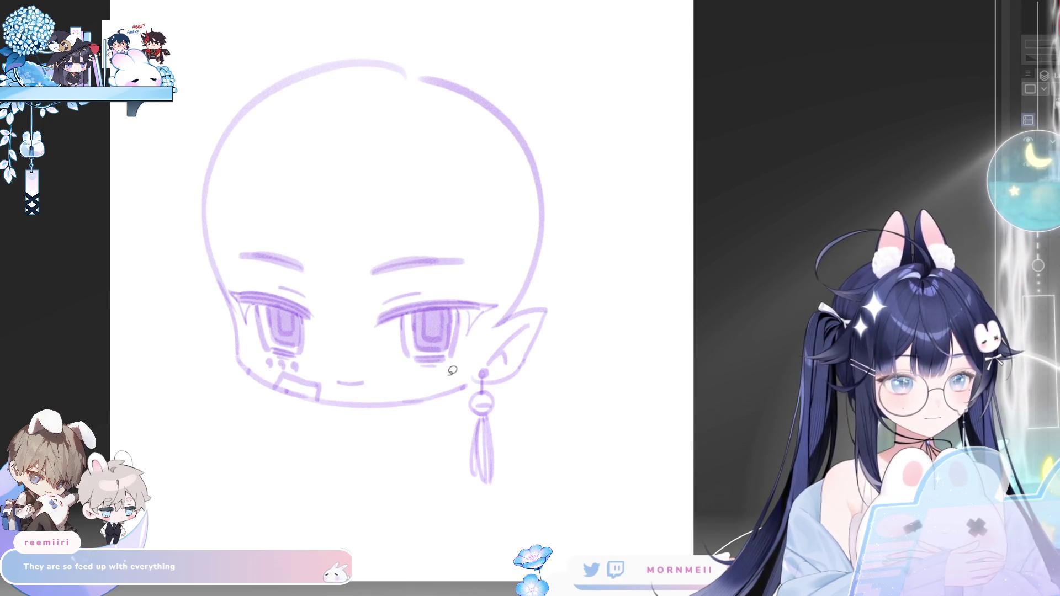
- Select the right eye area and nudge it into place, then deselect
left_click_drag(408, 374, 431, 384)
key("ctrl+t")
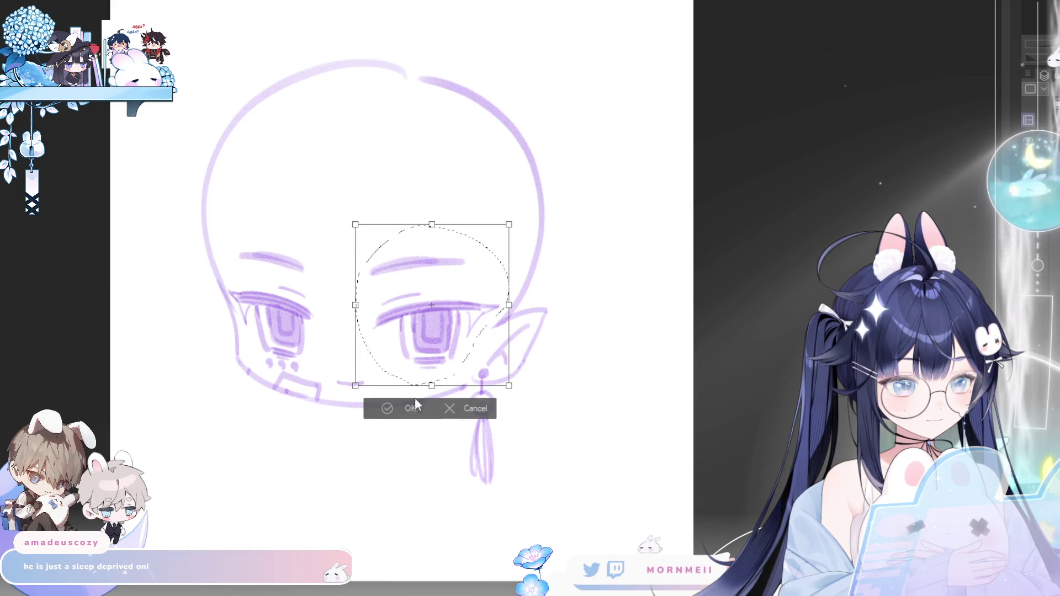
left_click(411, 405)
key("ctrl+d")
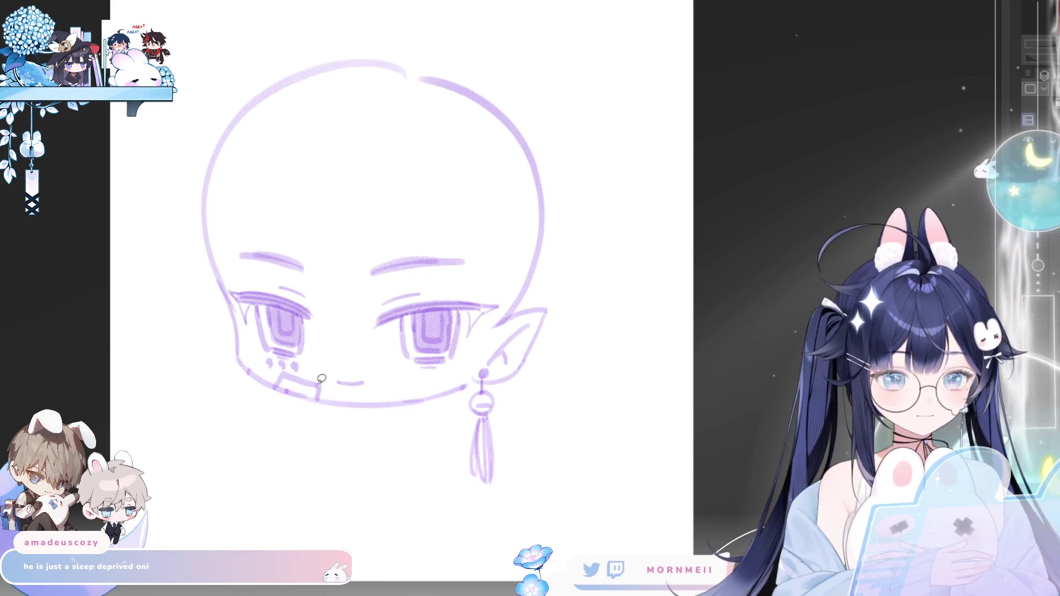
key("ctrl+minus")
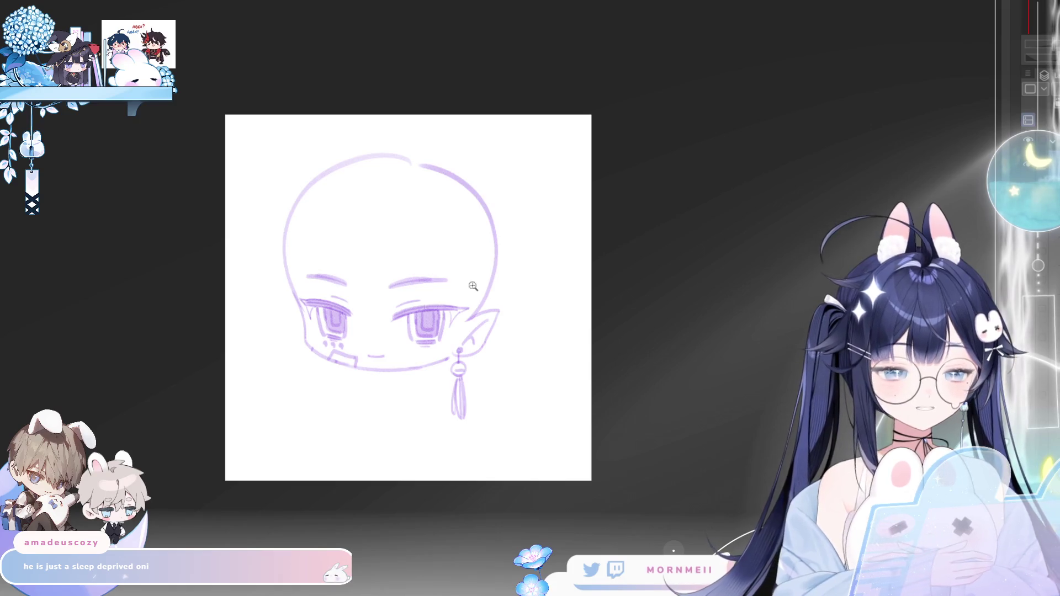
- Redraw the left cheek line below the ear and undo the faint stray ear stroke
left_click(380, 326)
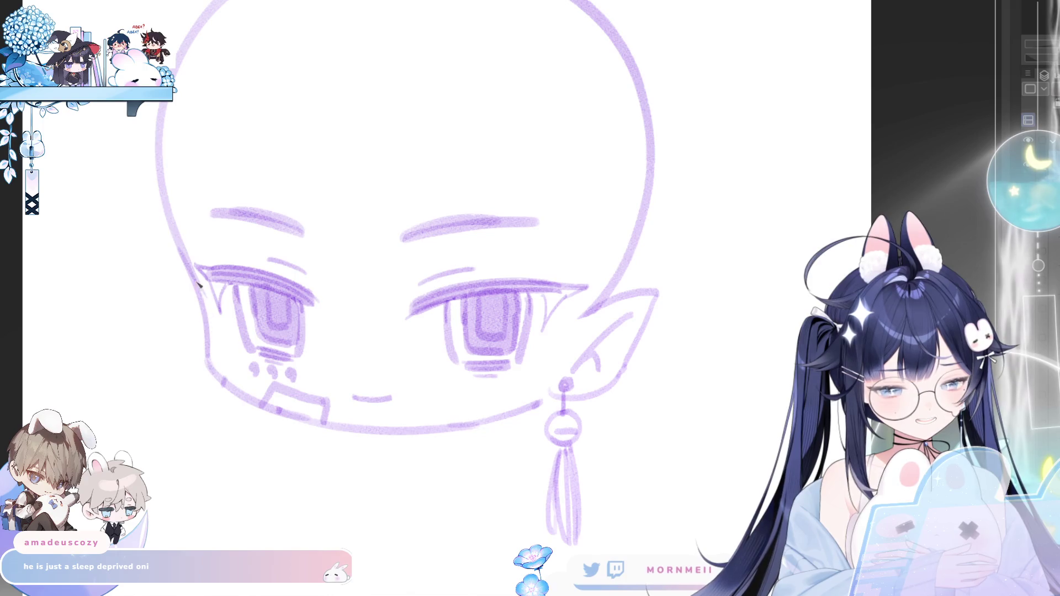
left_click_drag(199, 284, 230, 385)
key("m")
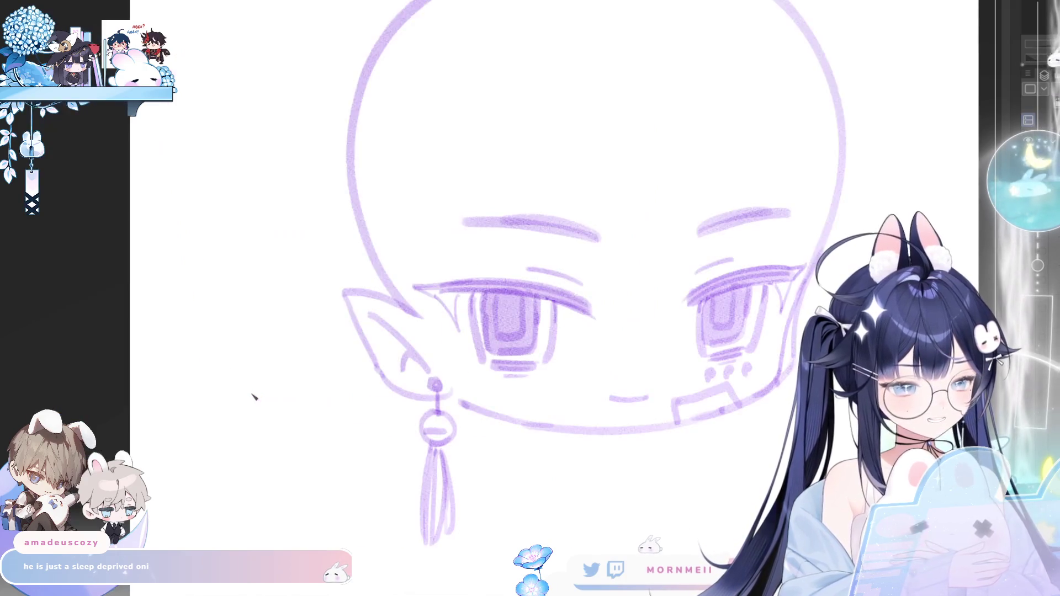
key("m")
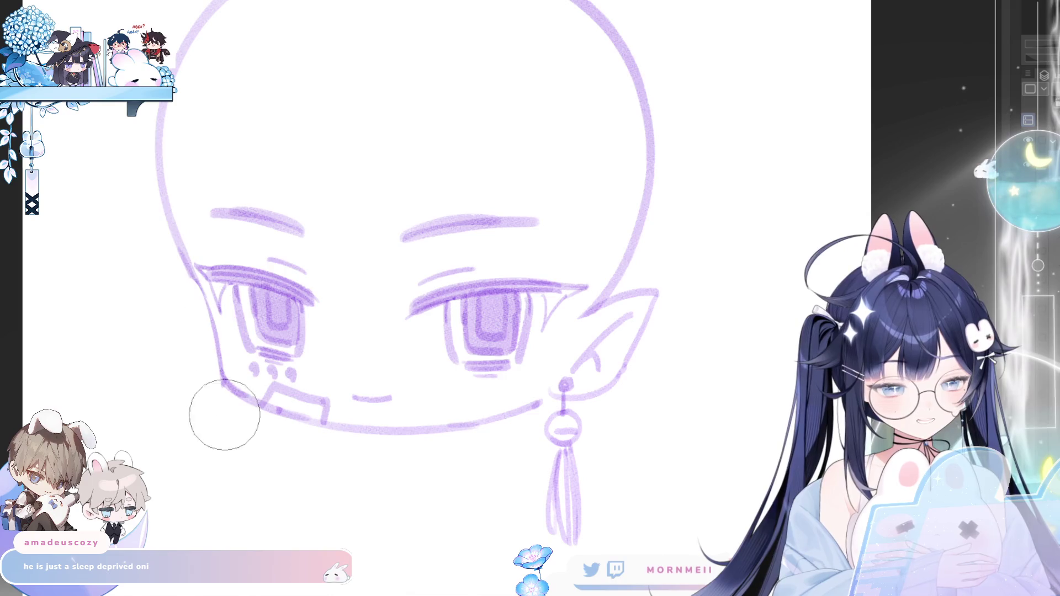
left_click_drag(191, 263, 217, 339)
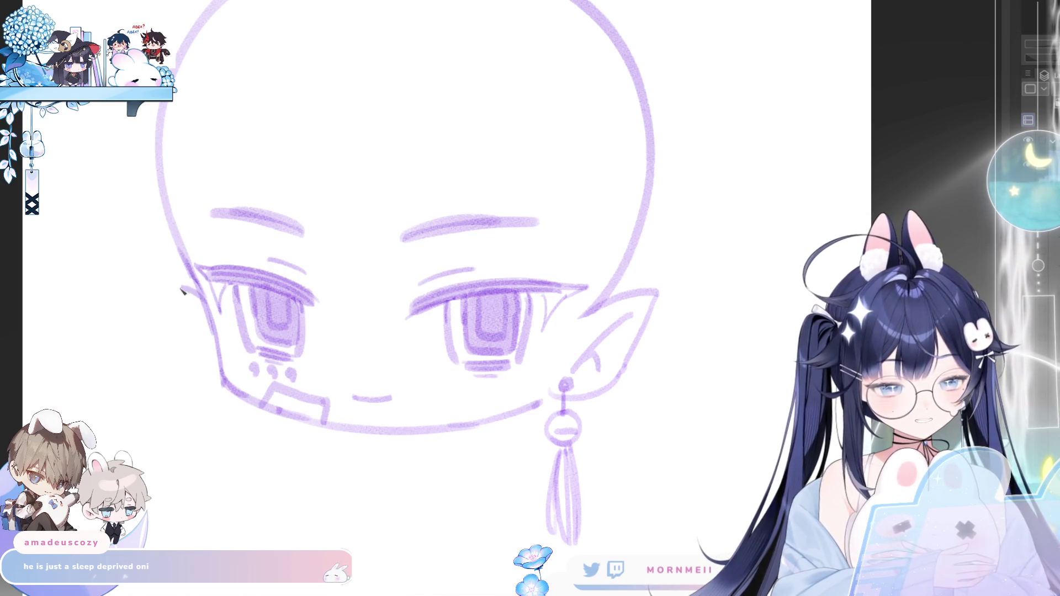
key("ctrl+z")
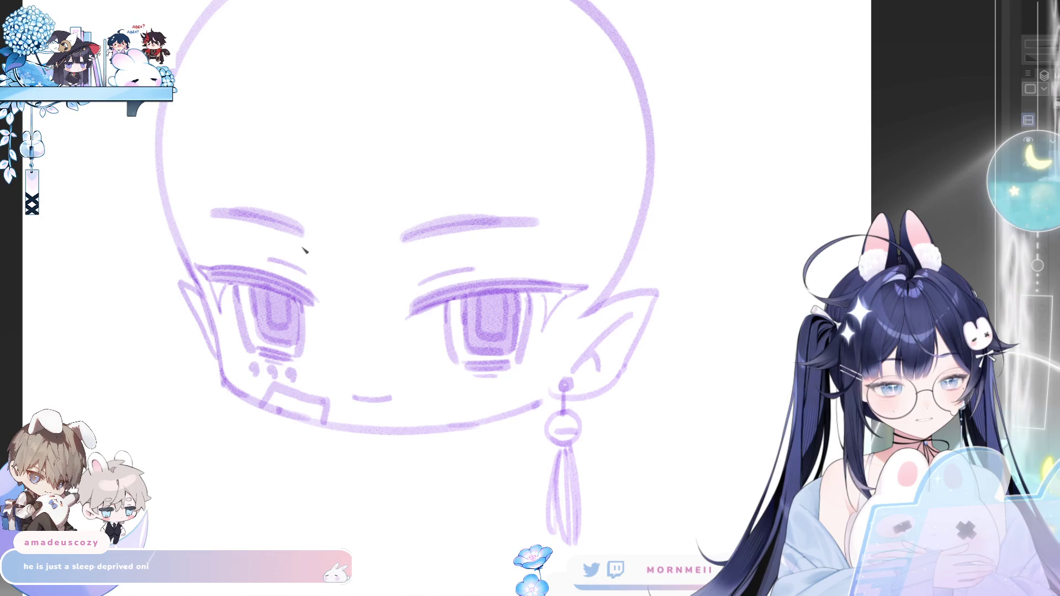
- View the whole sketch and mirror it to check the face proportions
key("ctrl+0")
key("h")
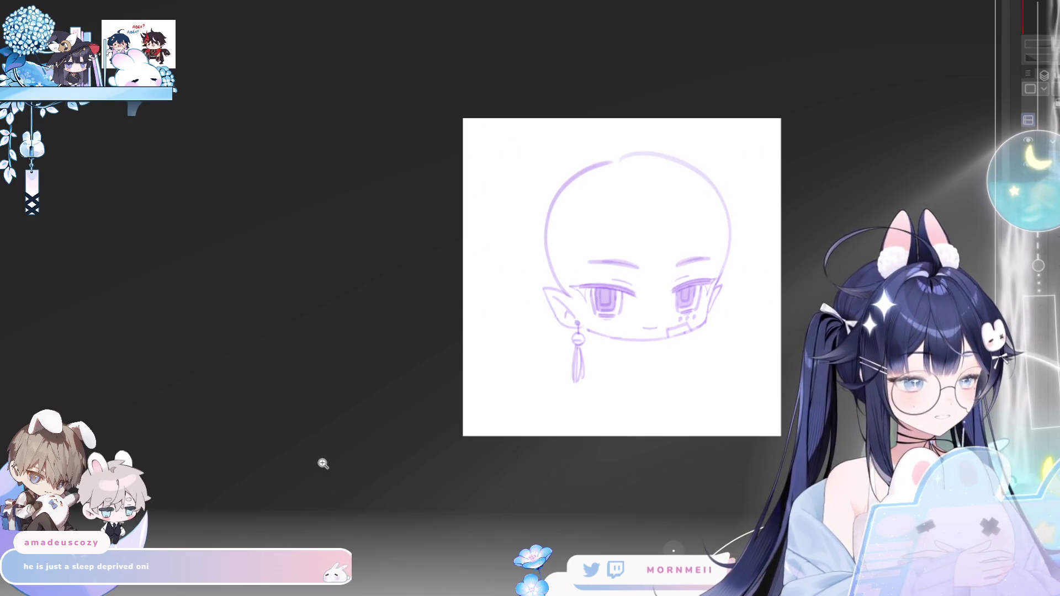
key("h")
scroll(322, 464, "up", 5)
key("h")
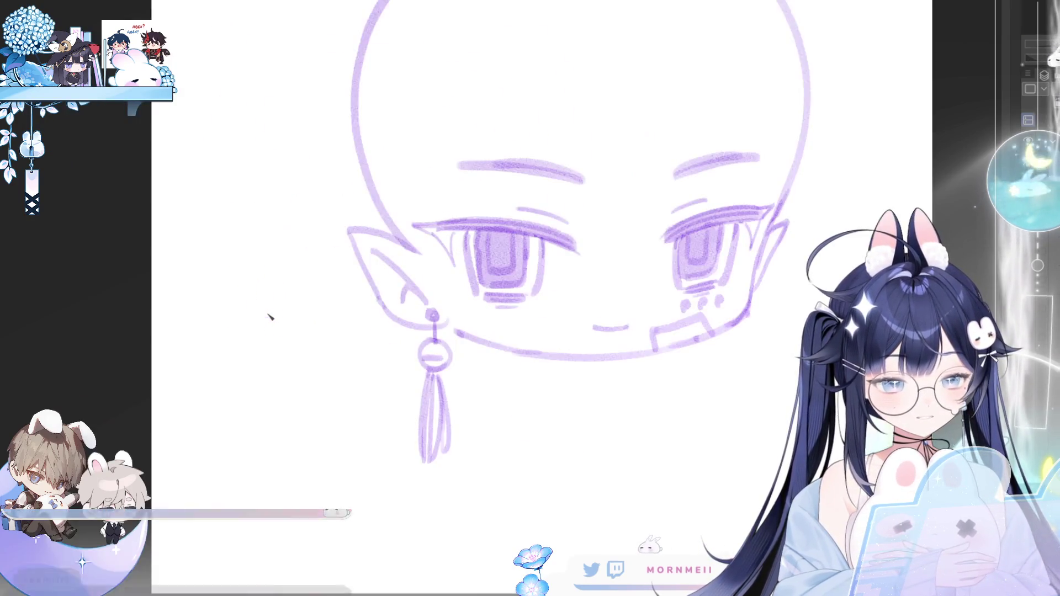
key("h")
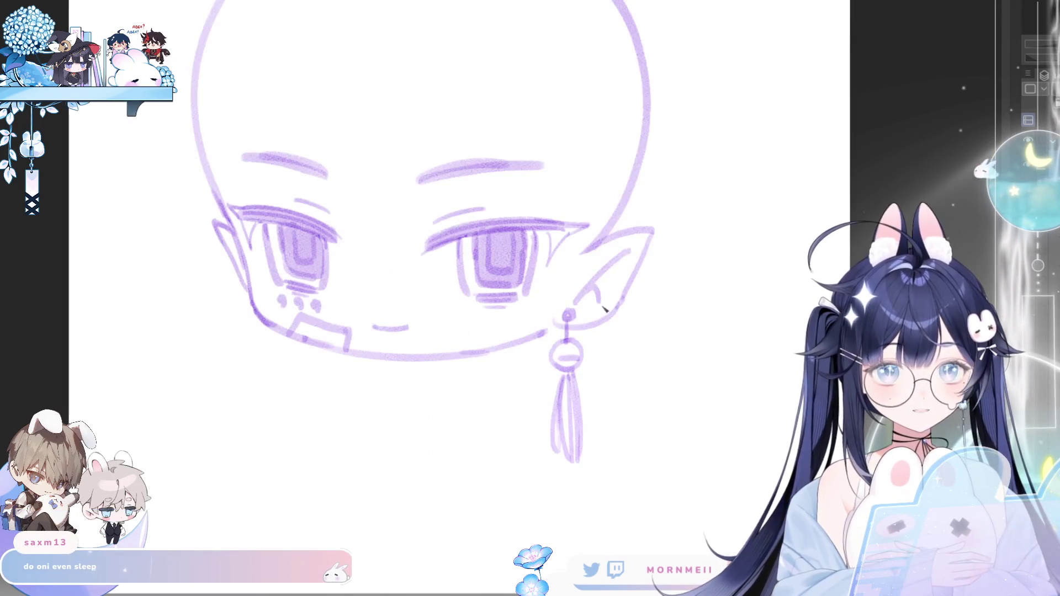
- Sketch the first fringe strands falling over the forehead, redoing misplaced strokes
left_click_drag(516, 155, 521, 324)
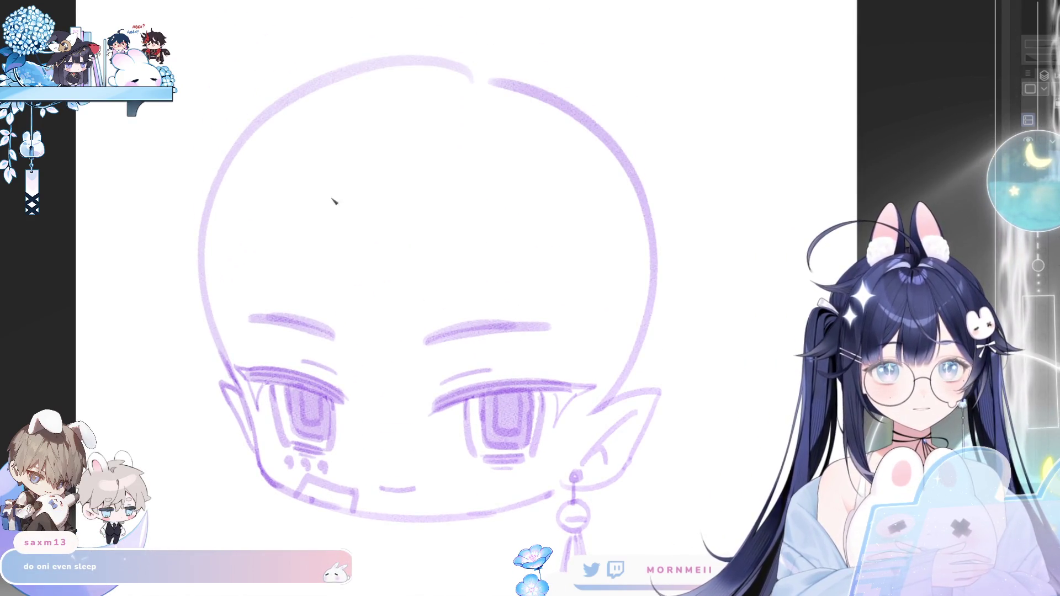
key("ctrl+z")
left_click_drag(341, 188, 354, 401)
left_click_drag(334, 299, 361, 385)
key("ctrl+z")
left_click_drag(341, 328, 359, 389)
key("ctrl+z")
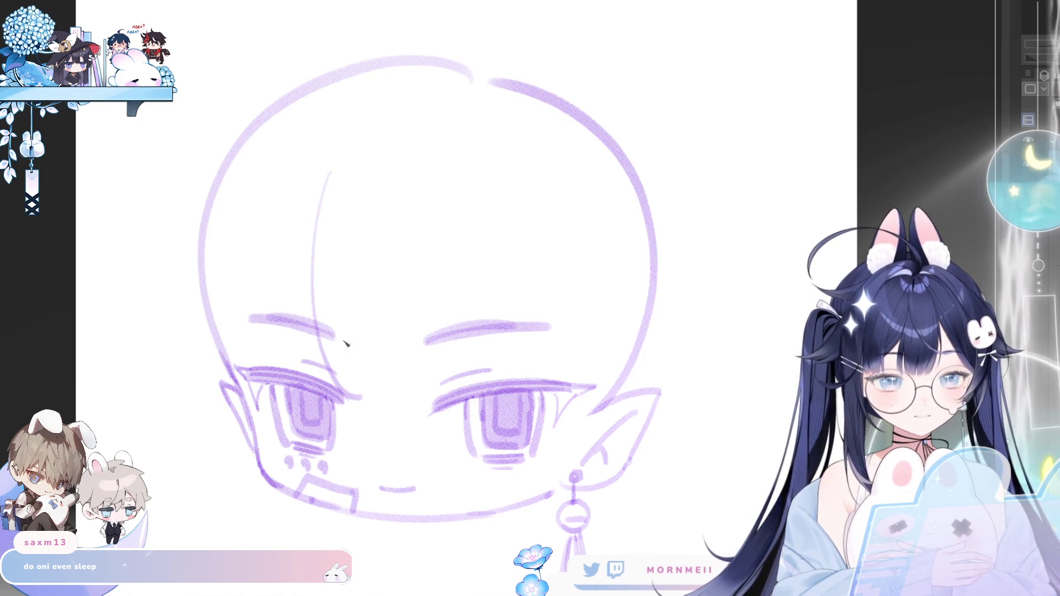
left_click_drag(339, 328, 383, 406)
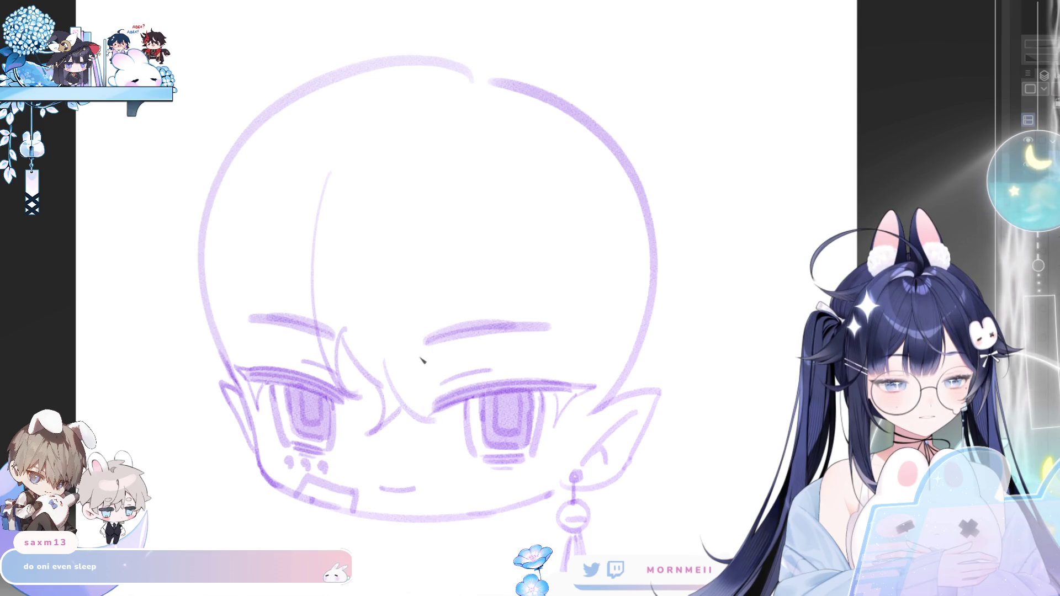
- Add hair strands between the eyebrows and a long strand down the forehead
mouse_move(426, 375)
left_mouse_down()
mouse_move(459, 284)
mouse_move(462, 345)
left_mouse_up()
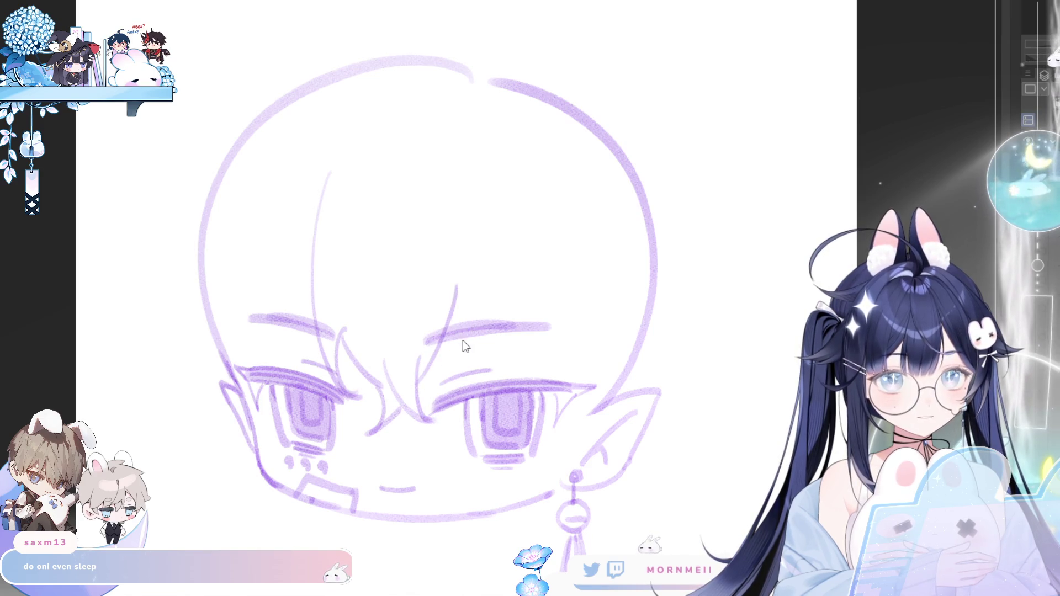
left_click_drag(457, 286, 435, 382)
key("h")
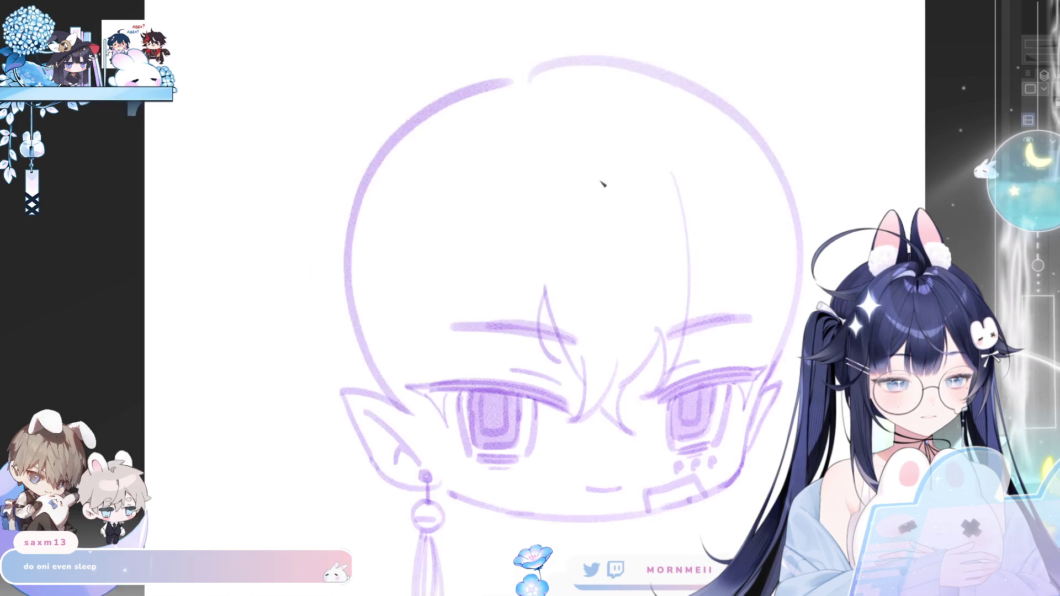
mouse_move(599, 180)
left_mouse_down()
mouse_move(320, 307)
mouse_move(347, 398)
left_mouse_up()
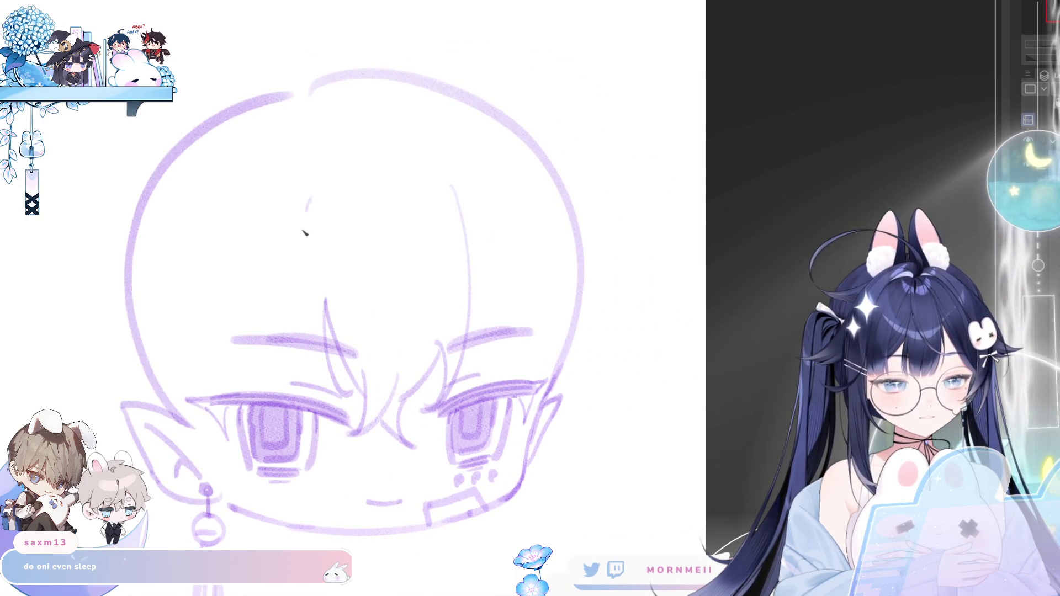
left_click_drag(306, 212, 350, 398)
key("ctrl+z")
left_click_drag(307, 192, 341, 391)
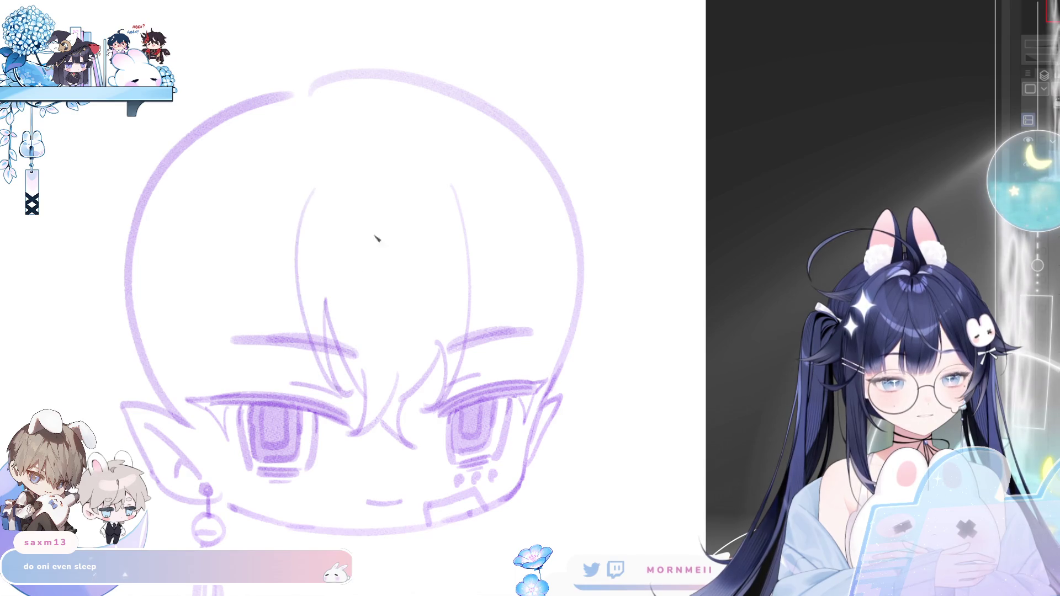
key("h")
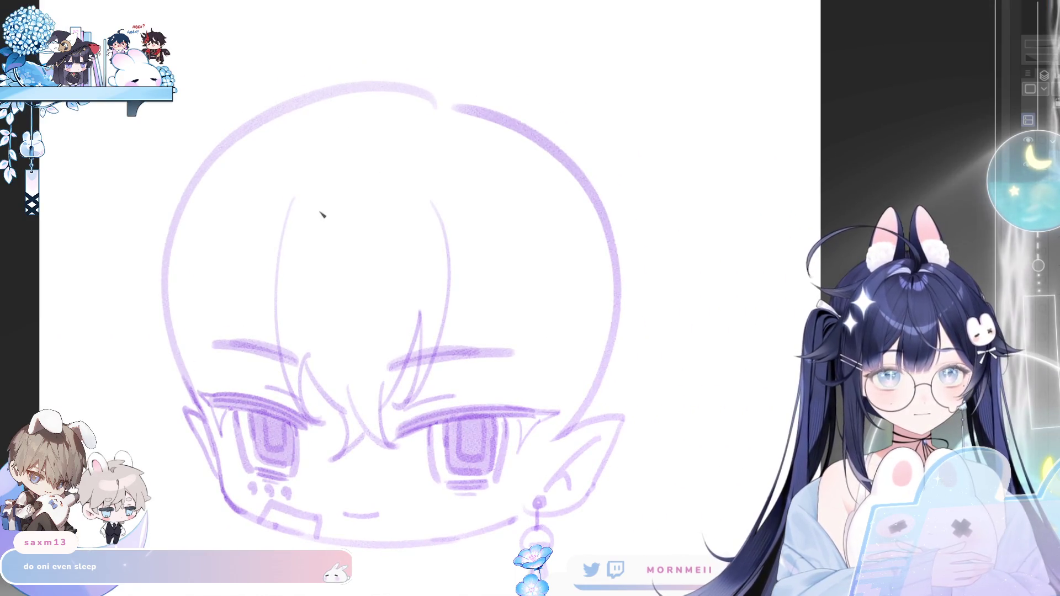
- Draw curved hair locks from the crown down the sides of the head, redoing rejected strokes
key("ctrl+z")
left_click_drag(368, 157, 284, 245)
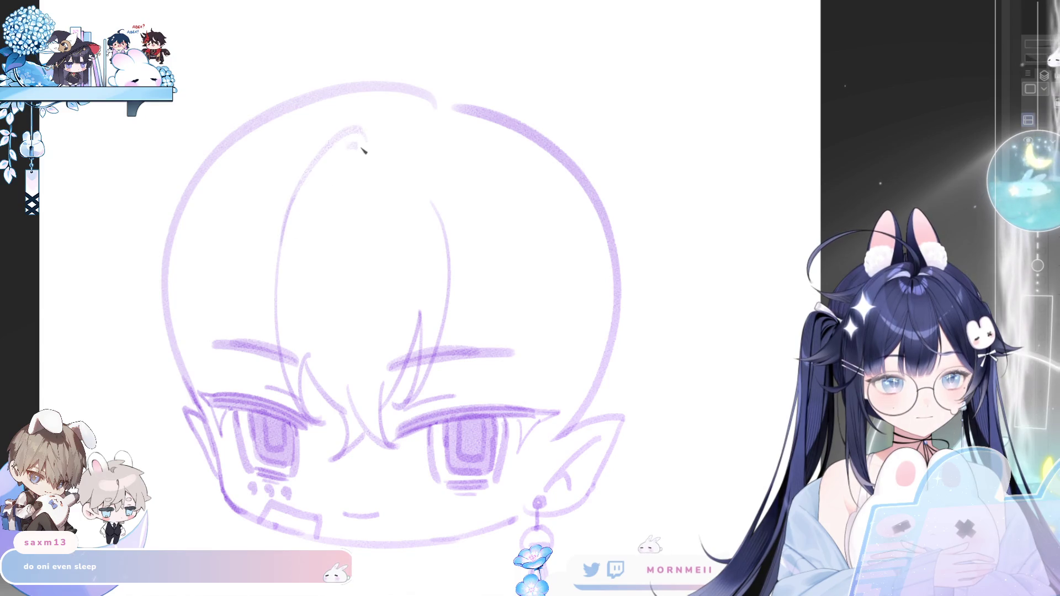
key("h")
mouse_move(626, 97)
left_mouse_down()
mouse_move(496, 167)
mouse_move(518, 340)
left_mouse_up()
key("ctrl+z")
left_click_drag(484, 154, 515, 323)
key("ctrl+z")
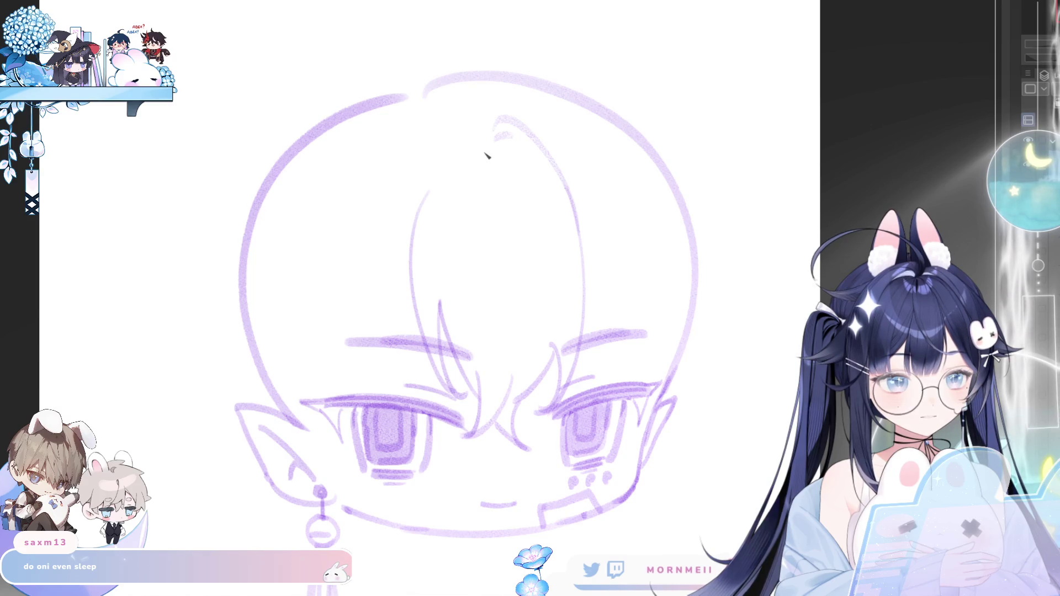
left_click_drag(487, 154, 504, 330)
left_click_drag(484, 228, 448, 319)
key("ctrl+z")
key("ctrl+z")
left_click_drag(485, 142, 515, 344)
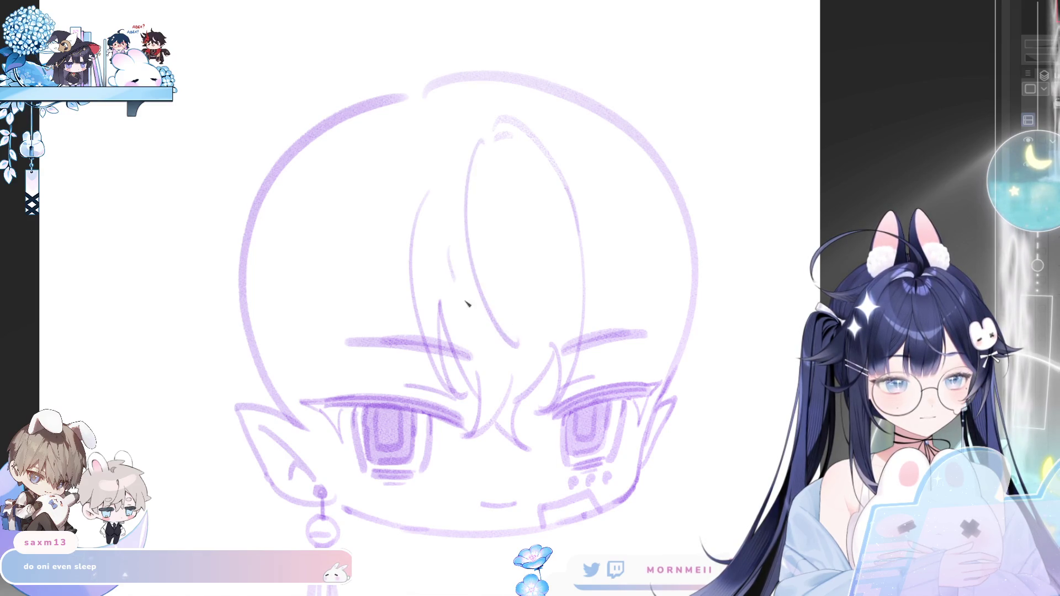
key("h")
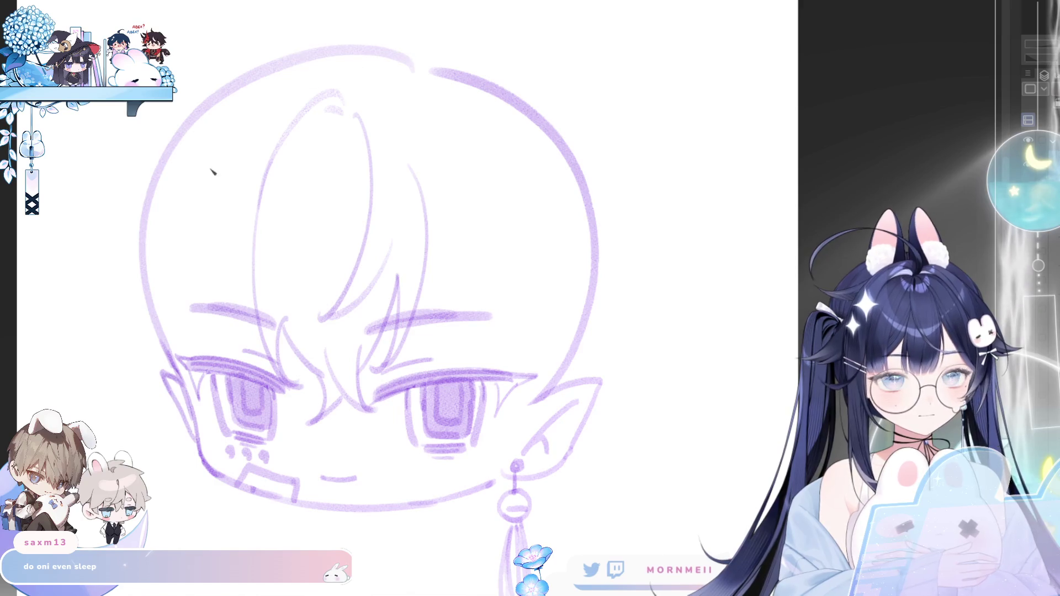
- Draw a pointed horn on the head with a thin line beside it, mirror-checking it
key("h")
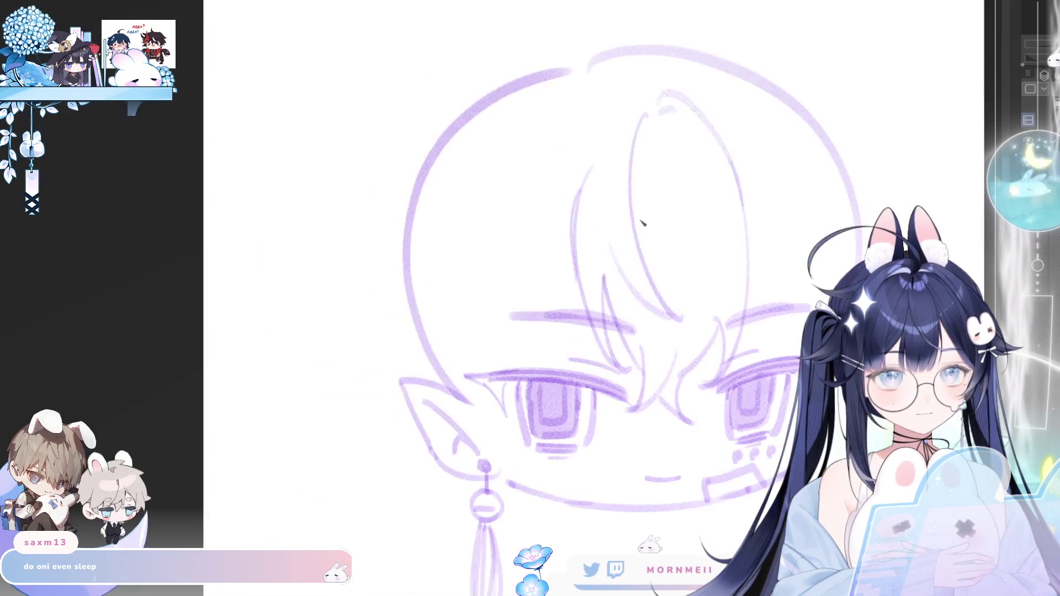
left_click_drag(585, 108, 442, 106)
key("h")
left_click_drag(652, 148, 598, 148)
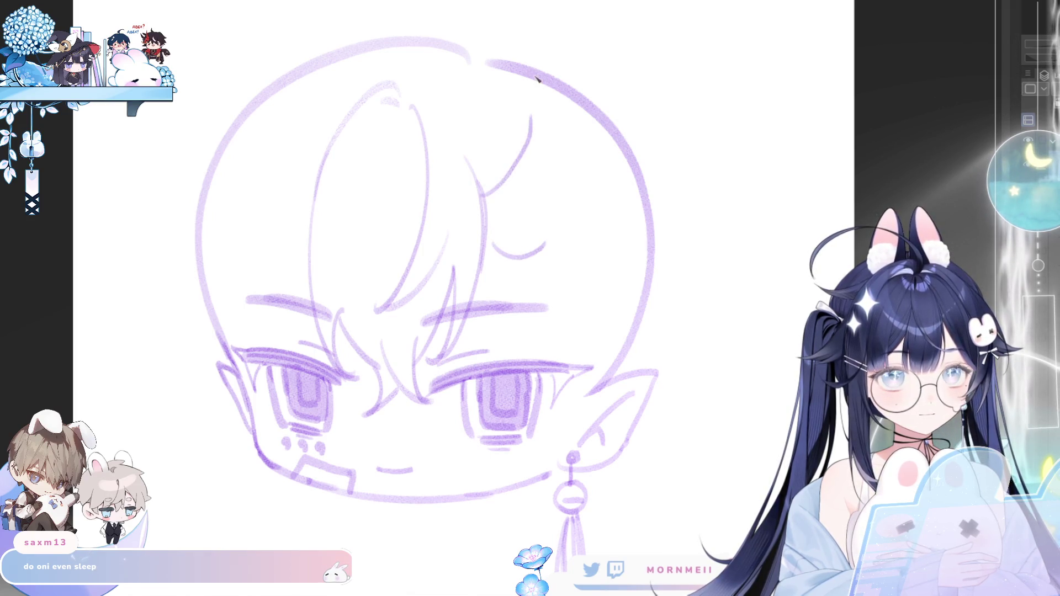
key("ctrl+z")
mouse_move(489, 195)
left_mouse_down()
mouse_move(543, 126)
mouse_move(555, 214)
left_mouse_up()
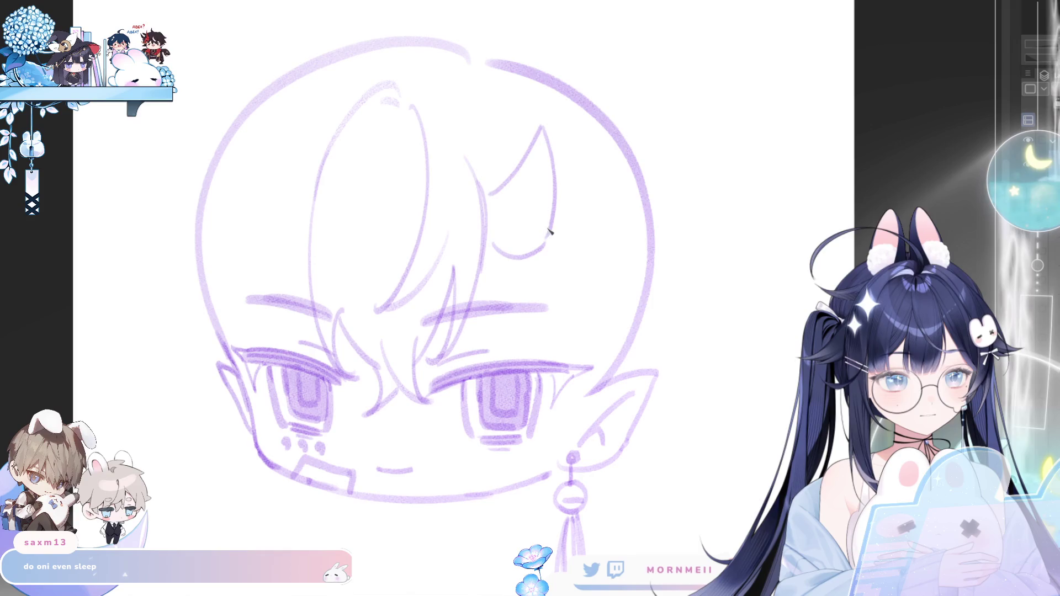
key("m")
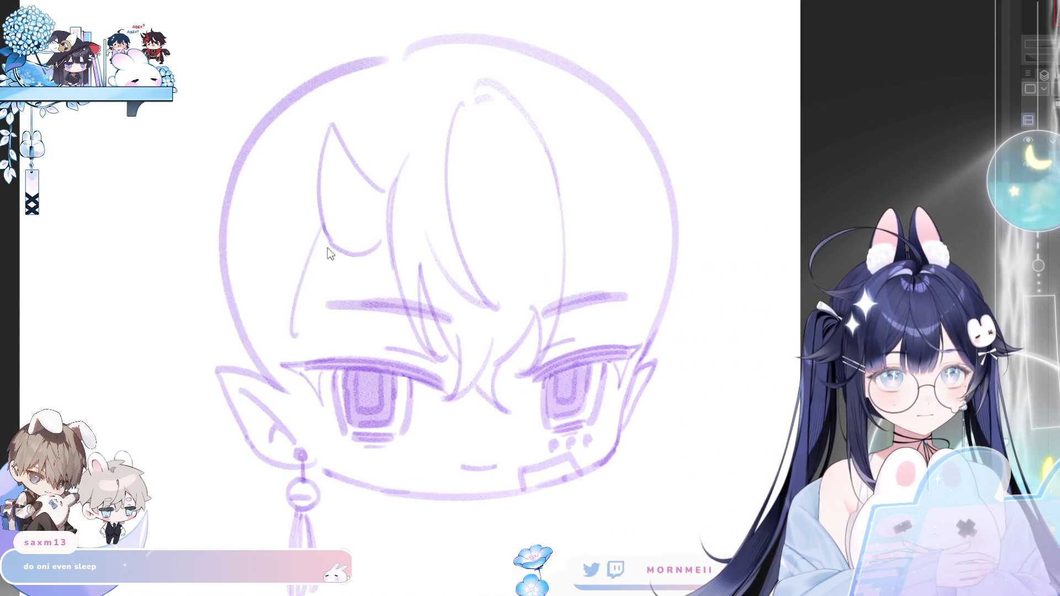
left_click_drag(320, 247, 309, 336)
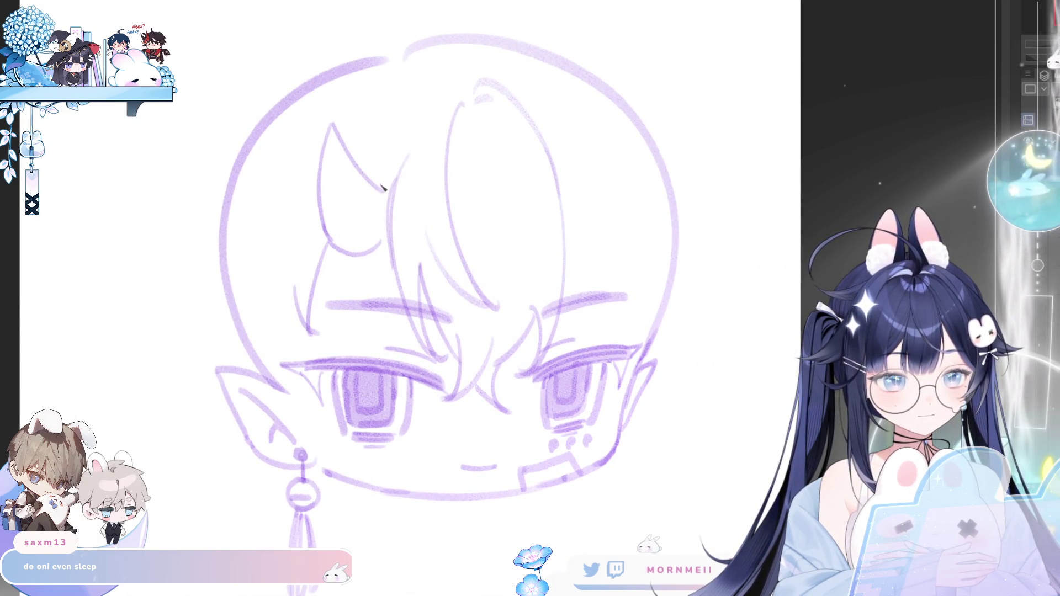
key("m")
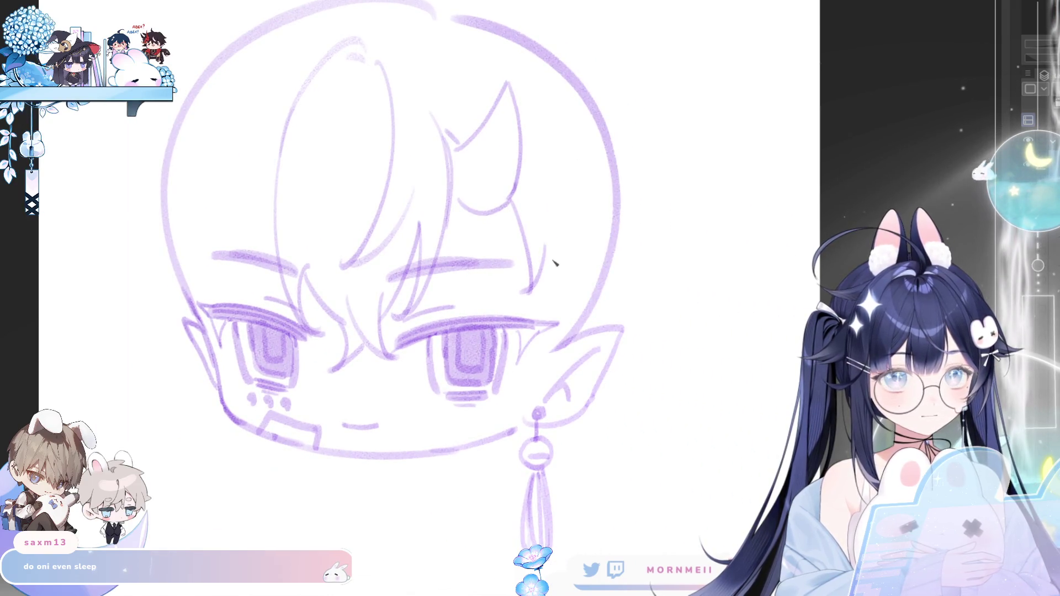
key("m")
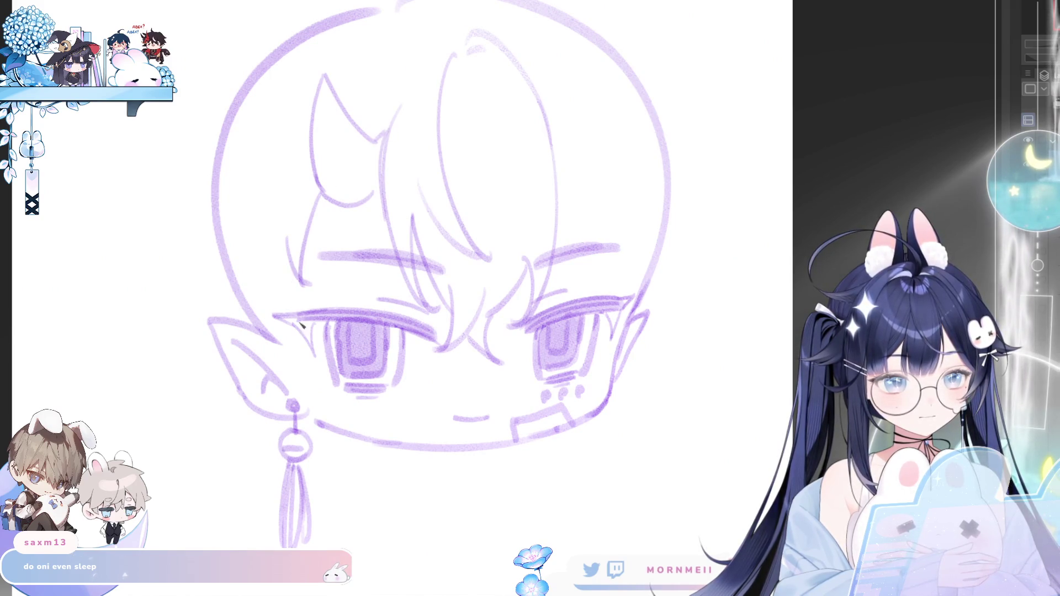
- Sketch side hair lines along the left cheek, redrawing until the strand sits right
left_click_drag(299, 266, 328, 377)
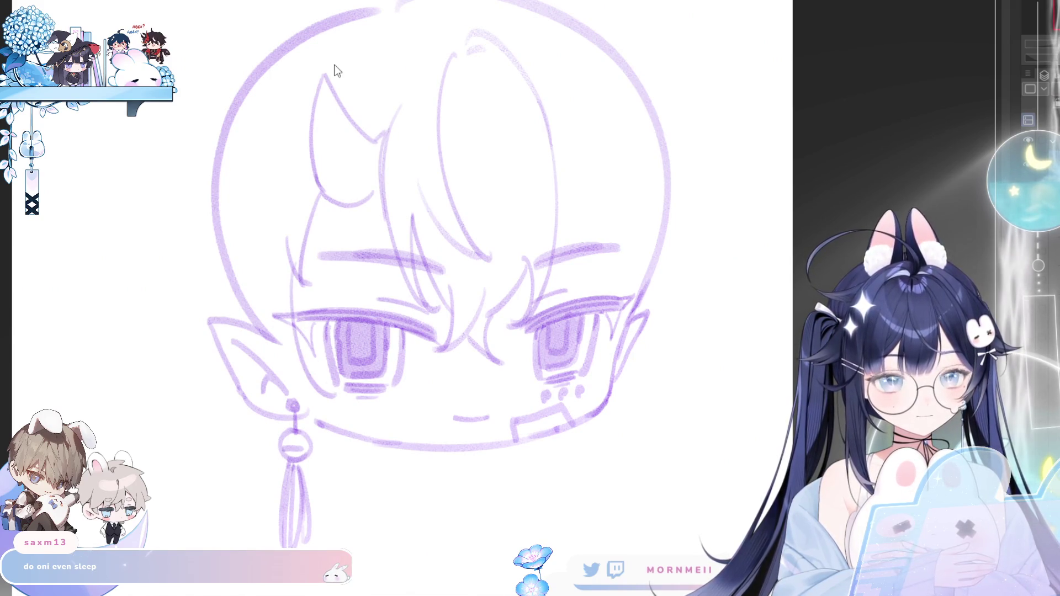
key("ctrl+z")
left_click_drag(309, 200, 323, 382)
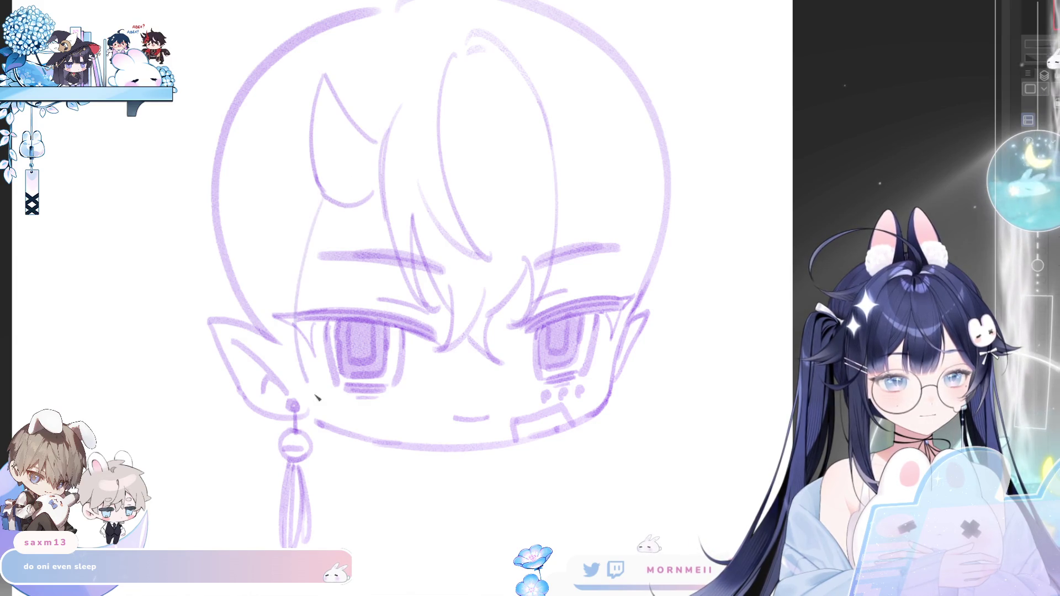
key("ctrl+z")
left_click_drag(321, 203, 323, 389)
key("ctrl+z")
left_click_drag(299, 220, 319, 379)
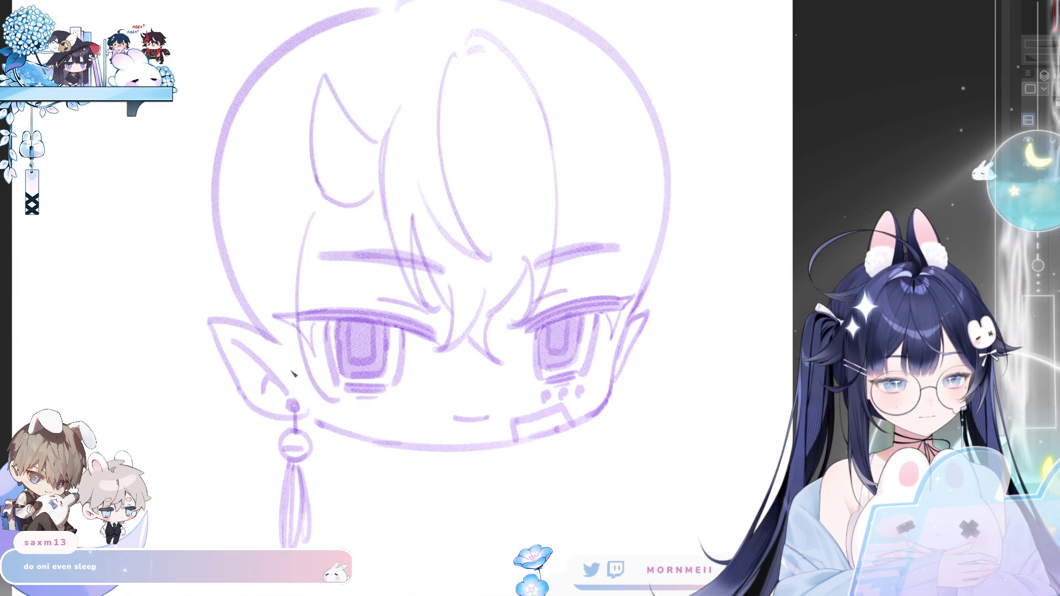
mouse_move(250, 253)
left_mouse_down()
mouse_move(286, 398)
mouse_move(278, 355)
left_mouse_up()
key("ctrl+z")
key("ctrl+z")
key("ctrl+z")
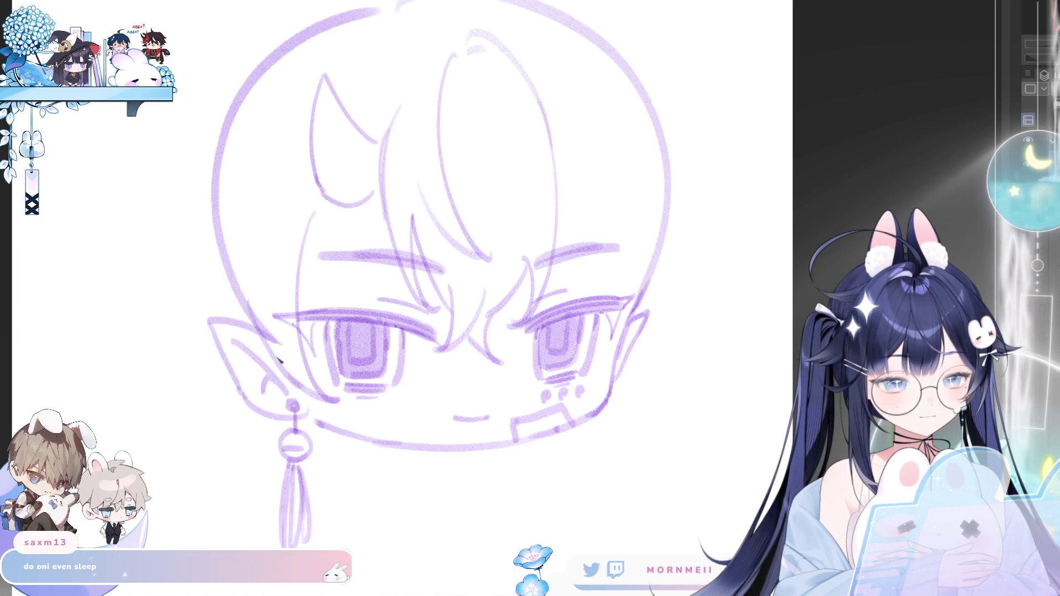
key("m")
key("m")
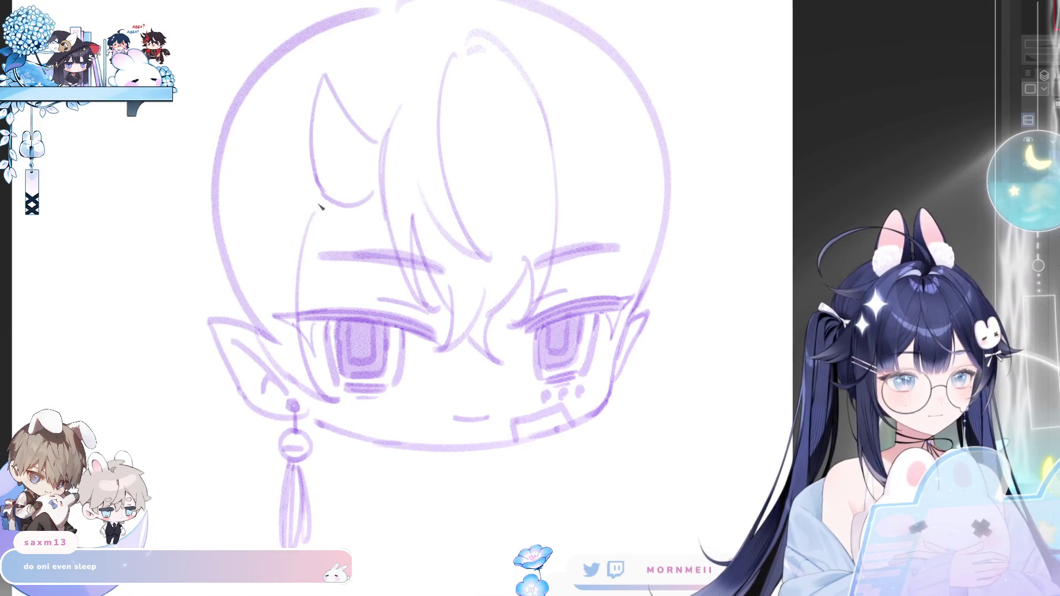
scroll(373, 145, "down", 5)
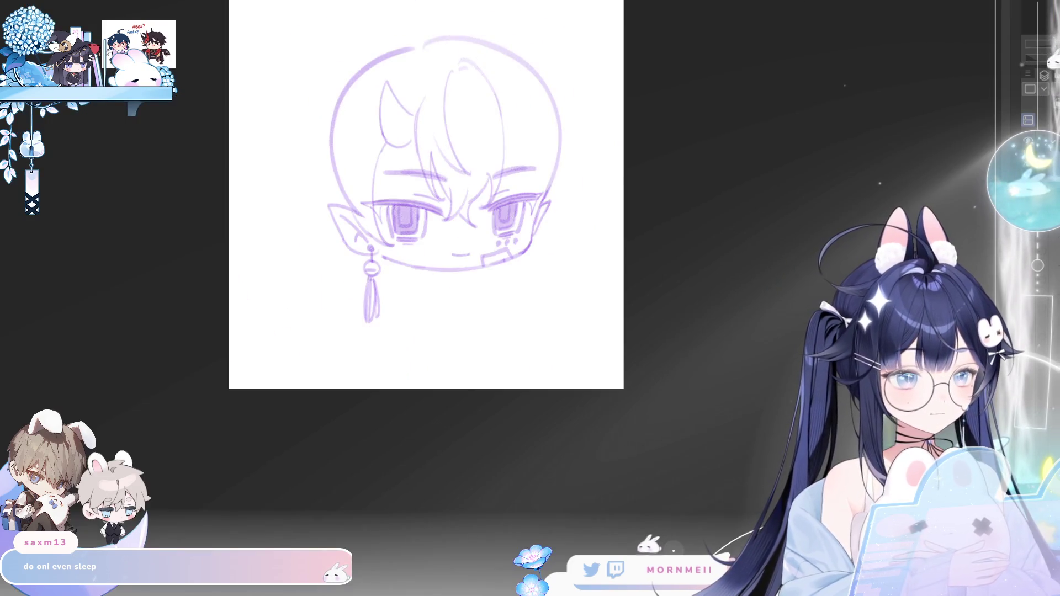
- Recentre the head and draw a hair strand along the left cheek
key("m")
scroll(614, 148, "up", 2)
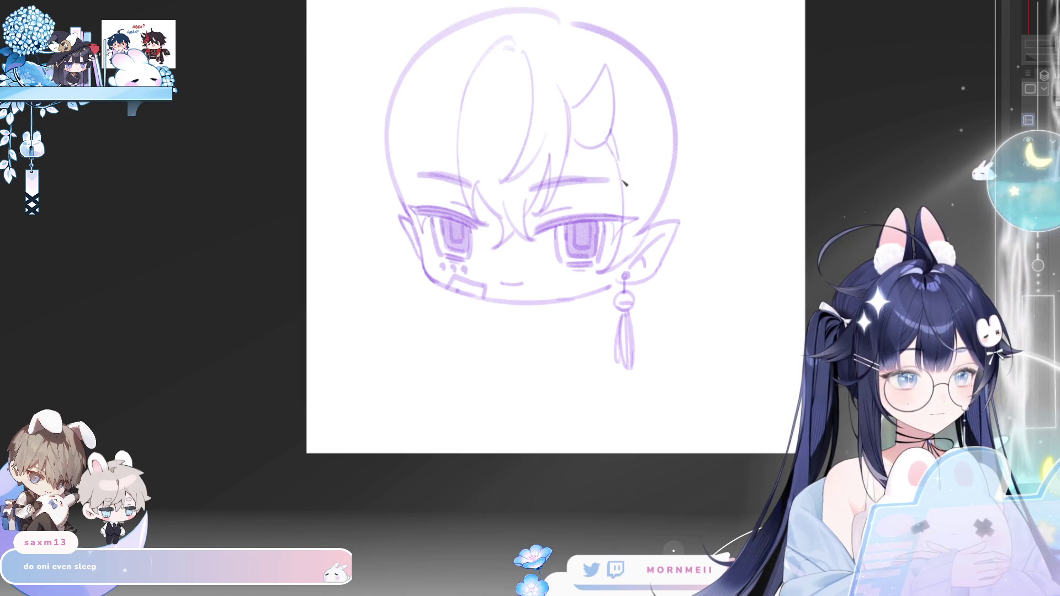
key("m")
key("m")
left_click_drag(721, 137, 613, 205)
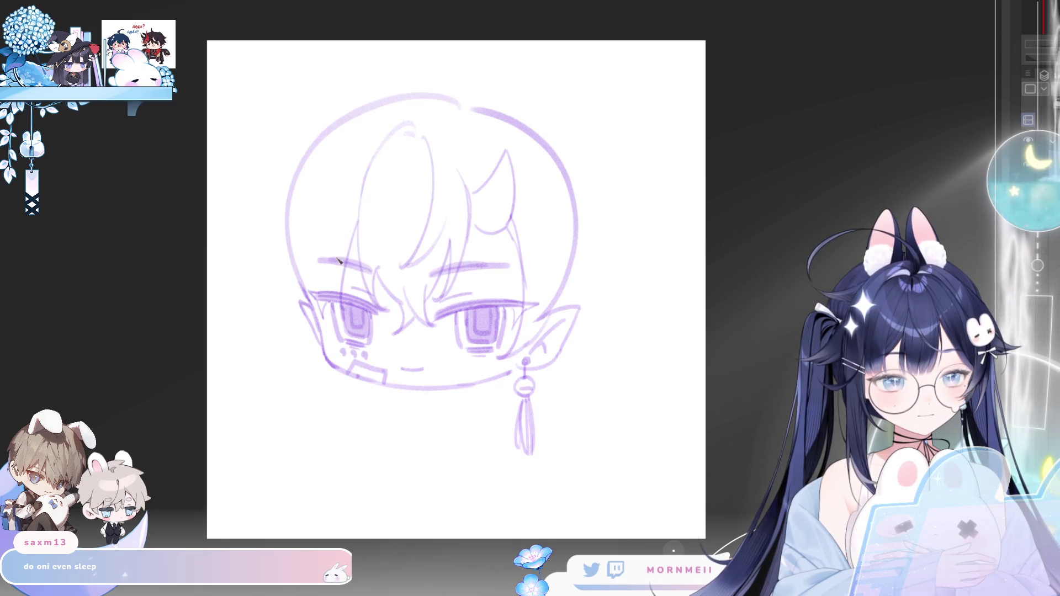
key("m")
key("m")
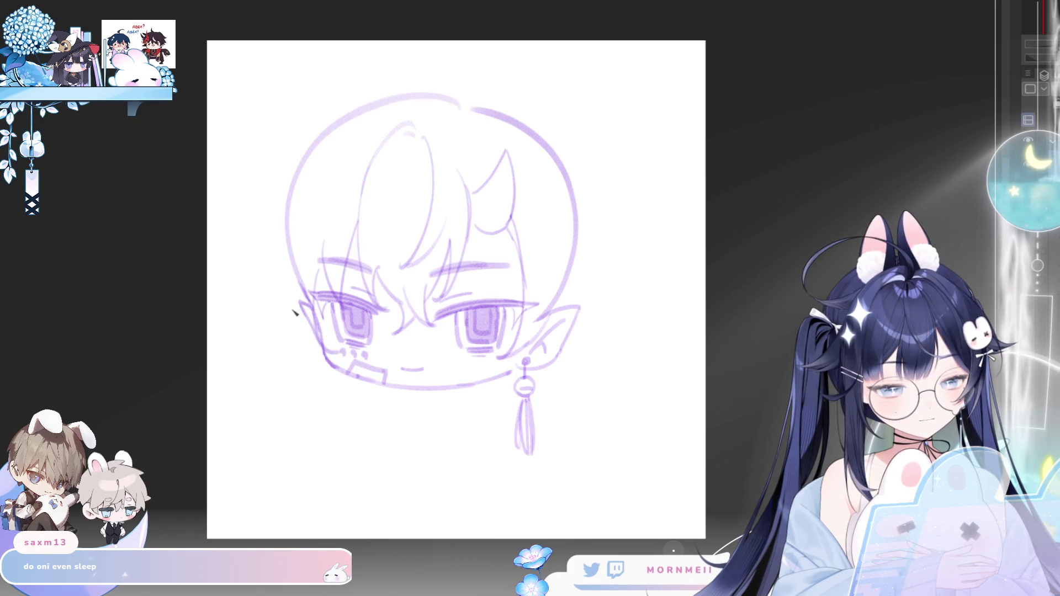
left_click_drag(300, 301, 291, 360)
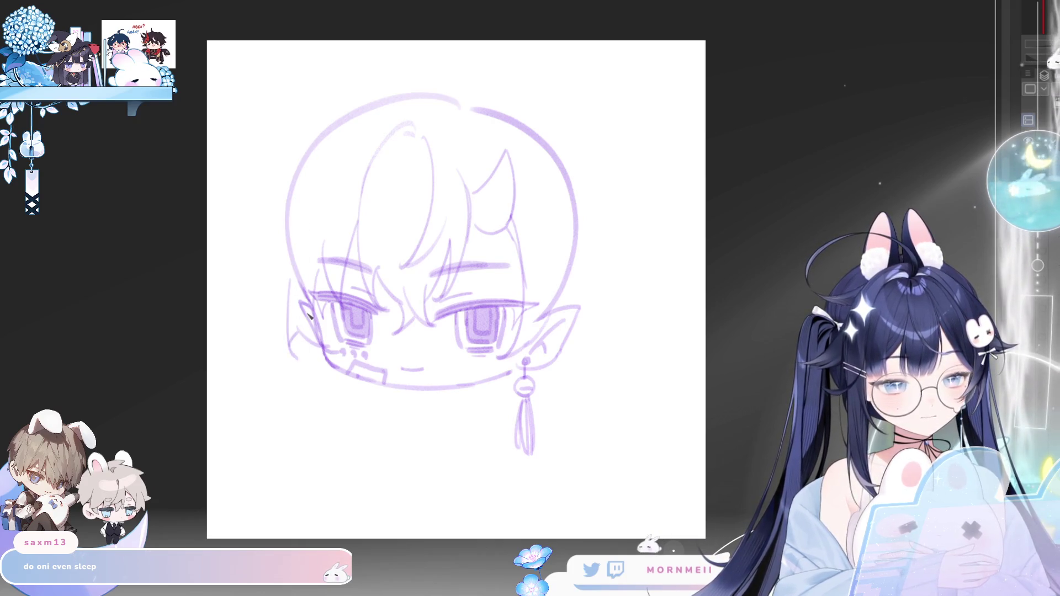
key("h")
key("h")
- Extend the side lock into two long strands below the cheek with a faint outer strand
left_click_drag(299, 356, 308, 448)
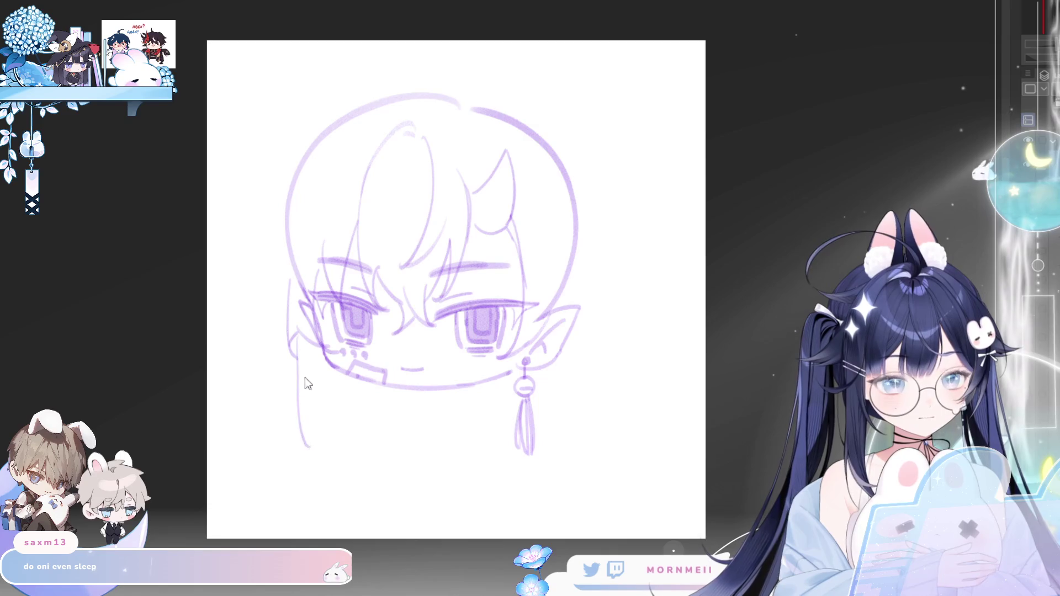
left_click_drag(325, 359, 343, 411)
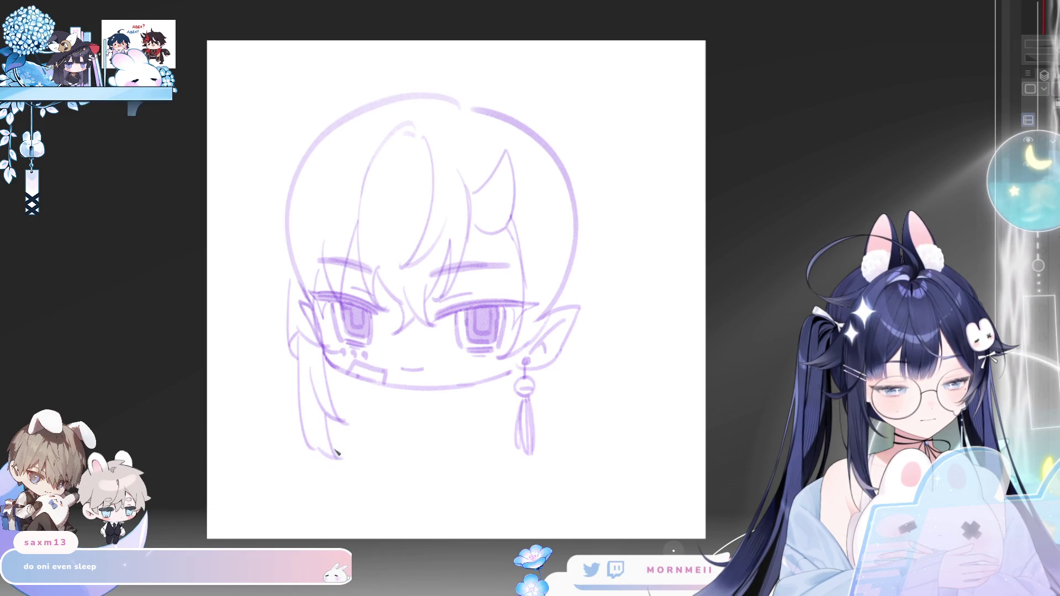
key("h")
key("h")
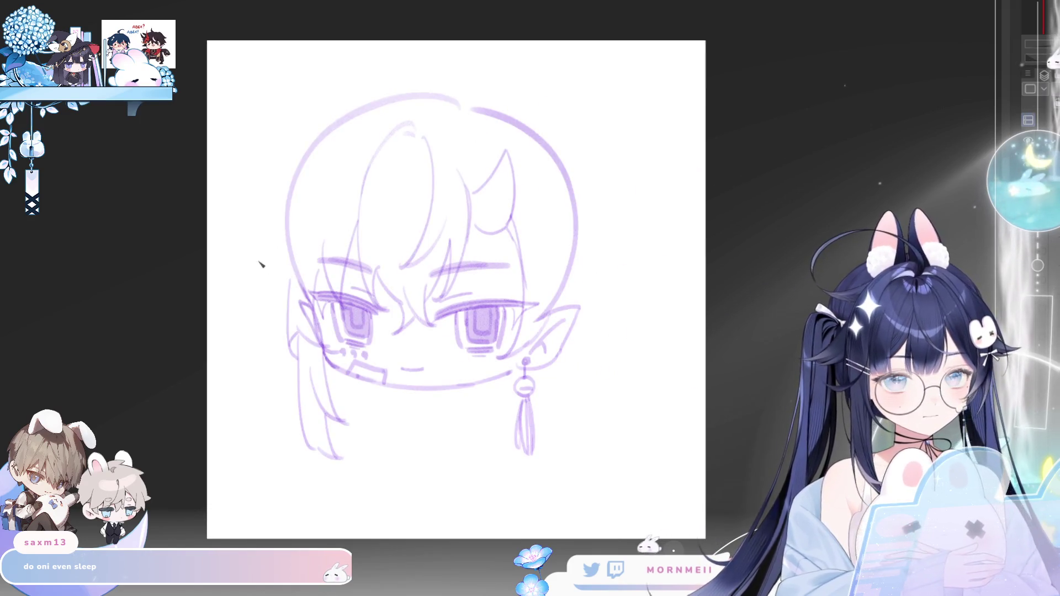
left_click_drag(282, 258, 277, 299)
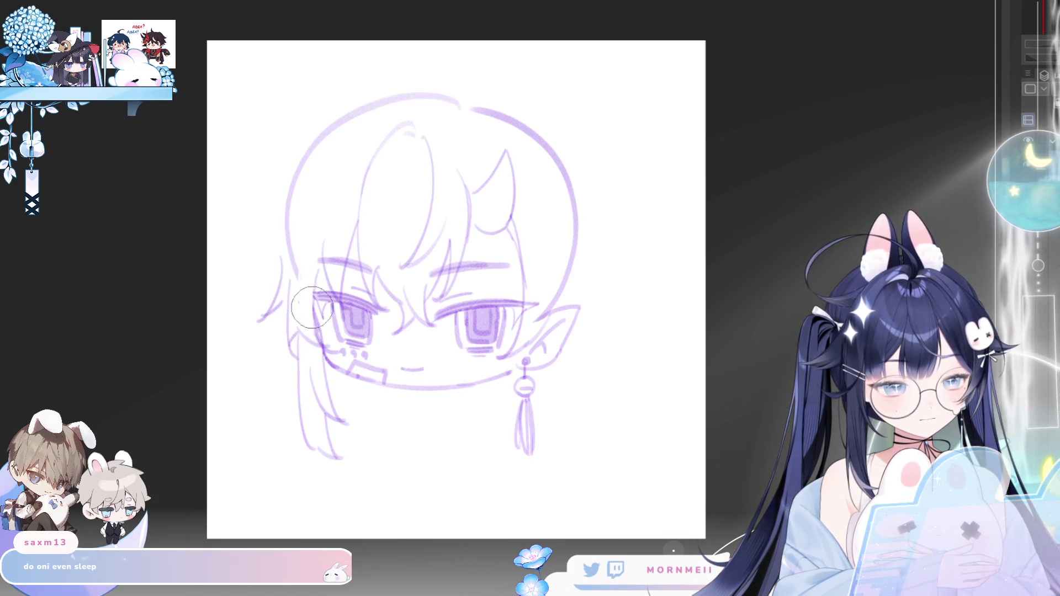
- Erase the side portions of the round head guide circle, leaving only its top arc
key("h")
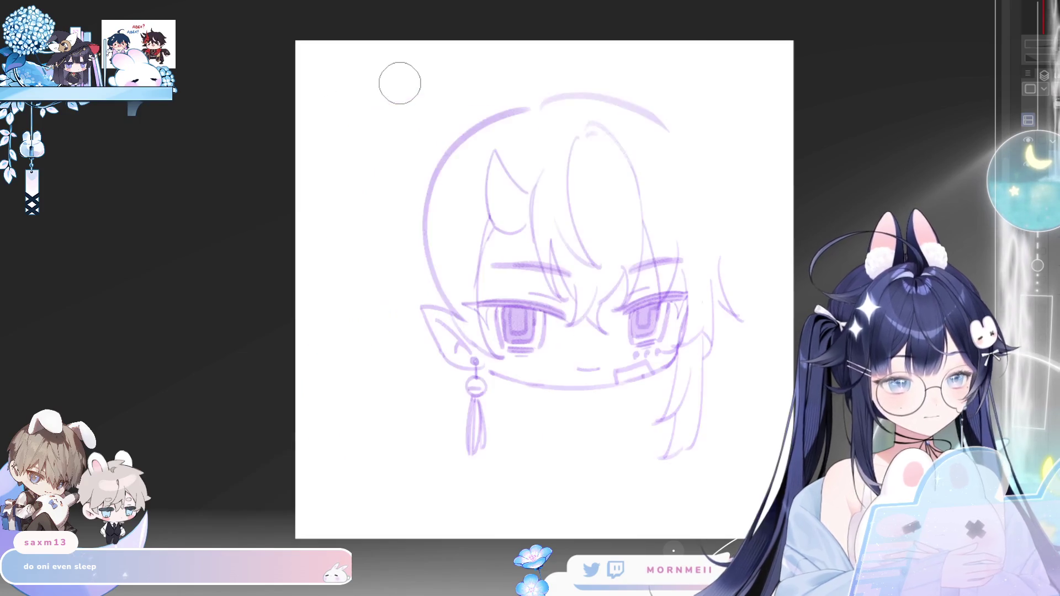
key("h")
scroll(572, 332, "down", 2)
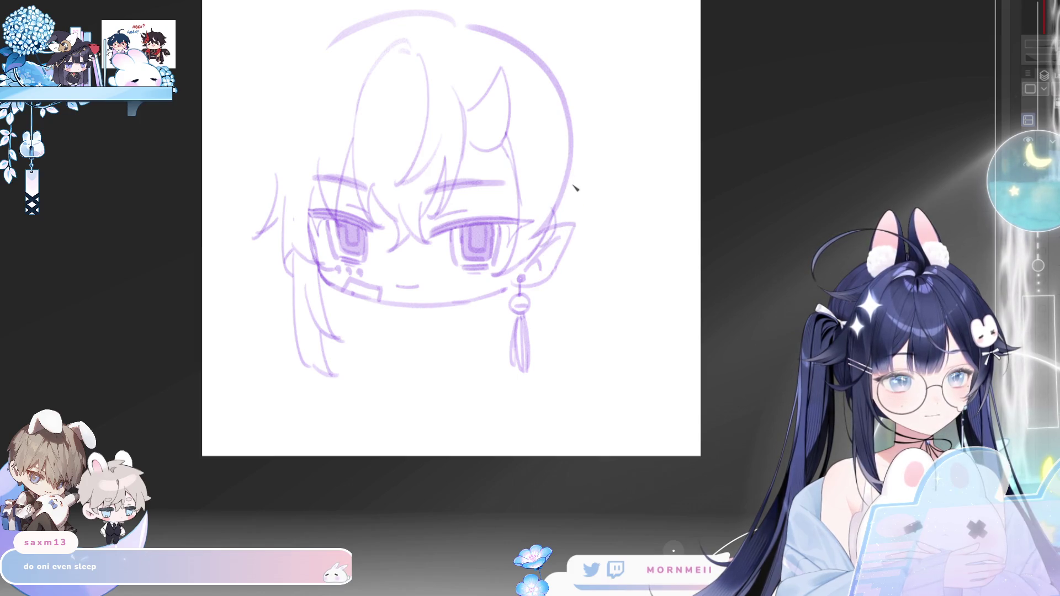
key("h")
scroll(657, 133, "up", 2)
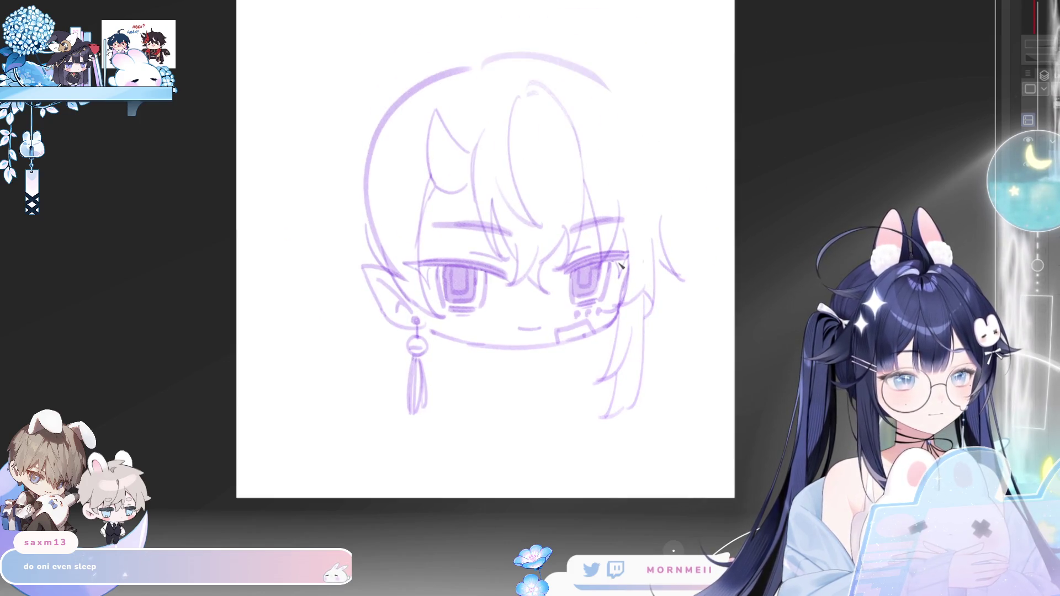
mouse_move(398, 272)
left_mouse_down()
mouse_move(357, 249)
mouse_move(372, 232)
mouse_move(415, 100)
mouse_move(467, 64)
left_mouse_up()
key("h")
key("h")
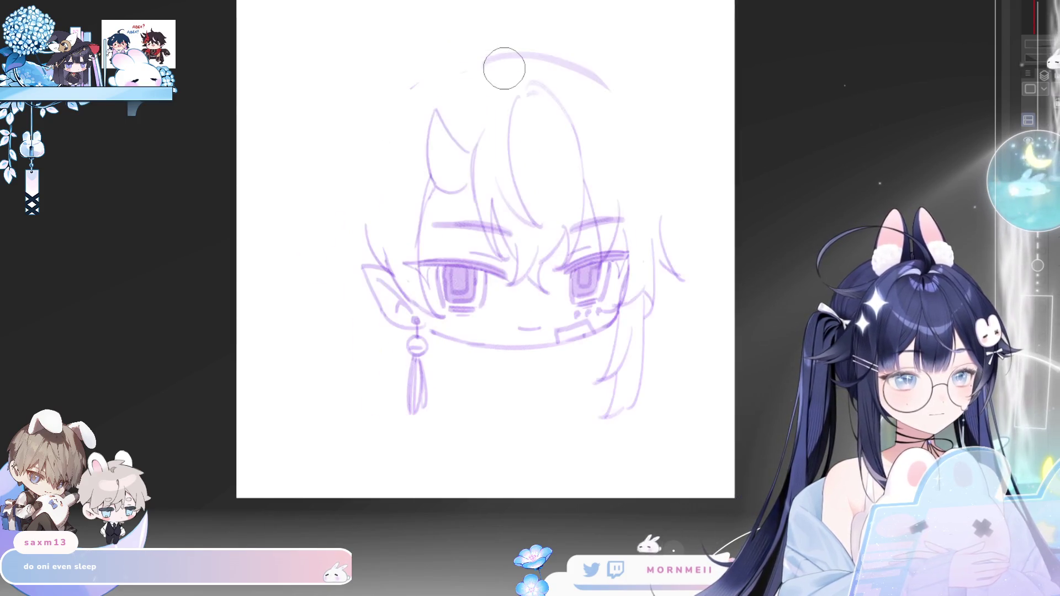
key("h")
left_click_drag(723, 169, 616, 170)
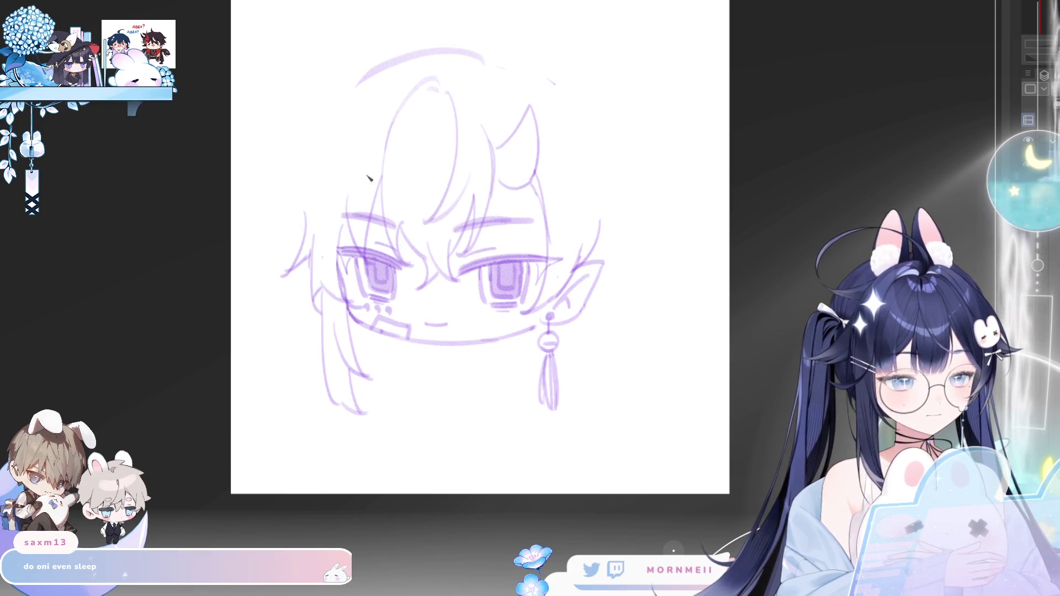
scroll(365, 173, "up", 2)
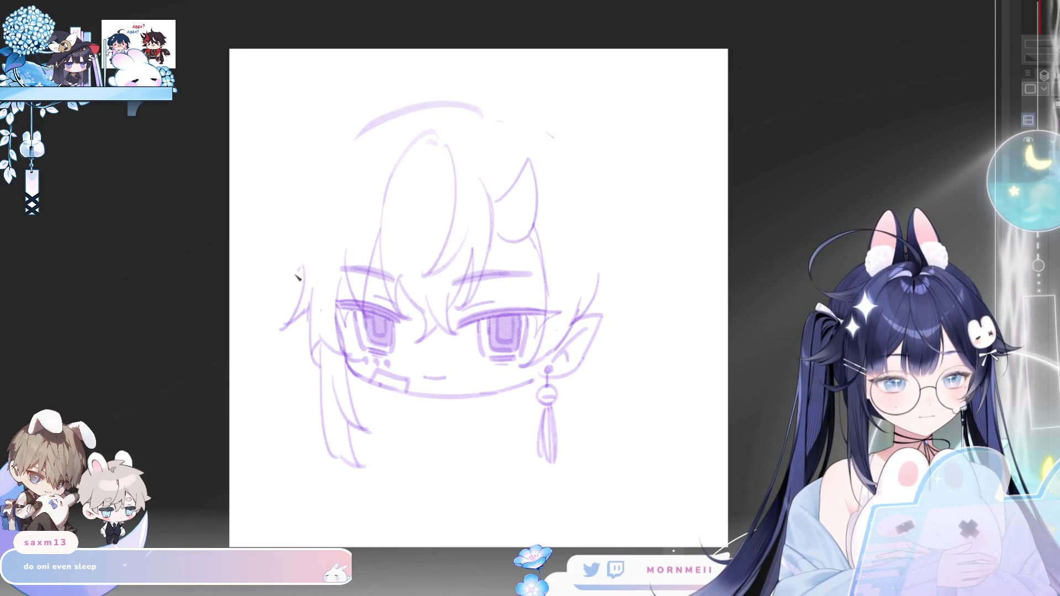
- Redraw the left hair strand and add a short stroke at the top-left of the hair
key("ctrl+z")
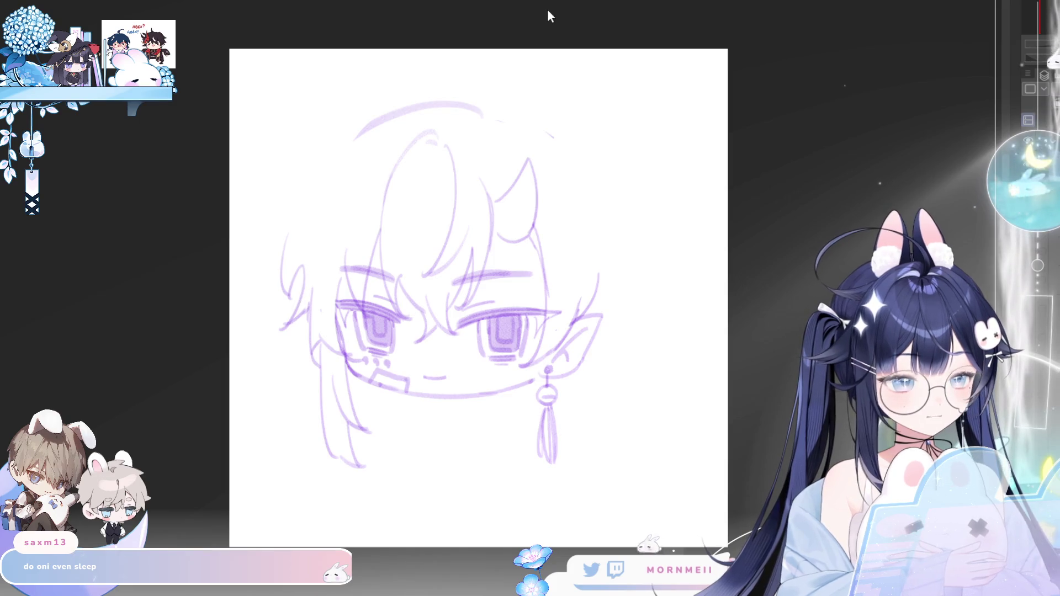
left_click_drag(297, 248, 286, 302)
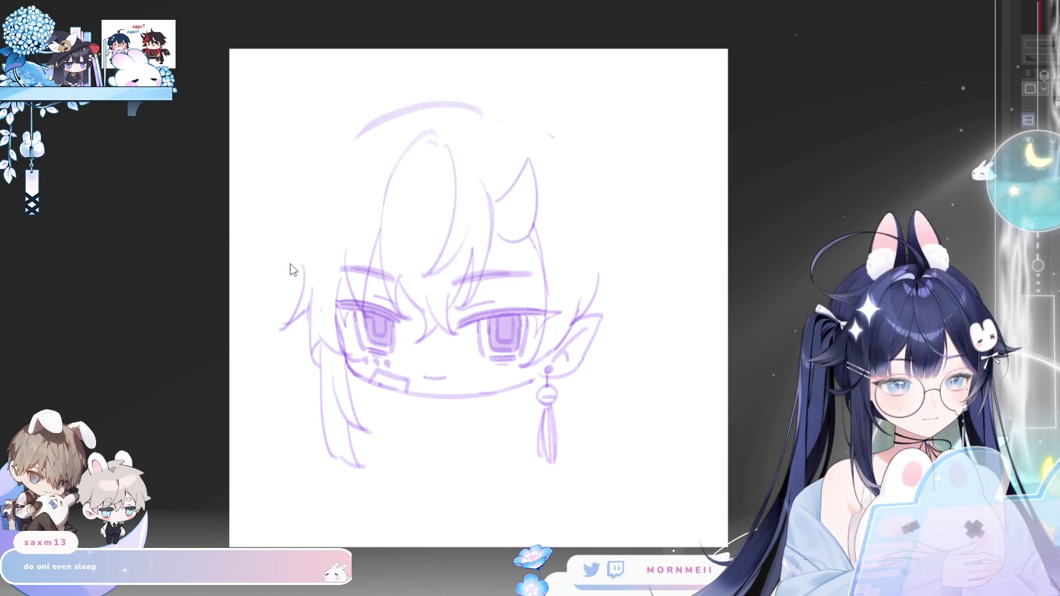
left_click_drag(300, 221, 296, 285)
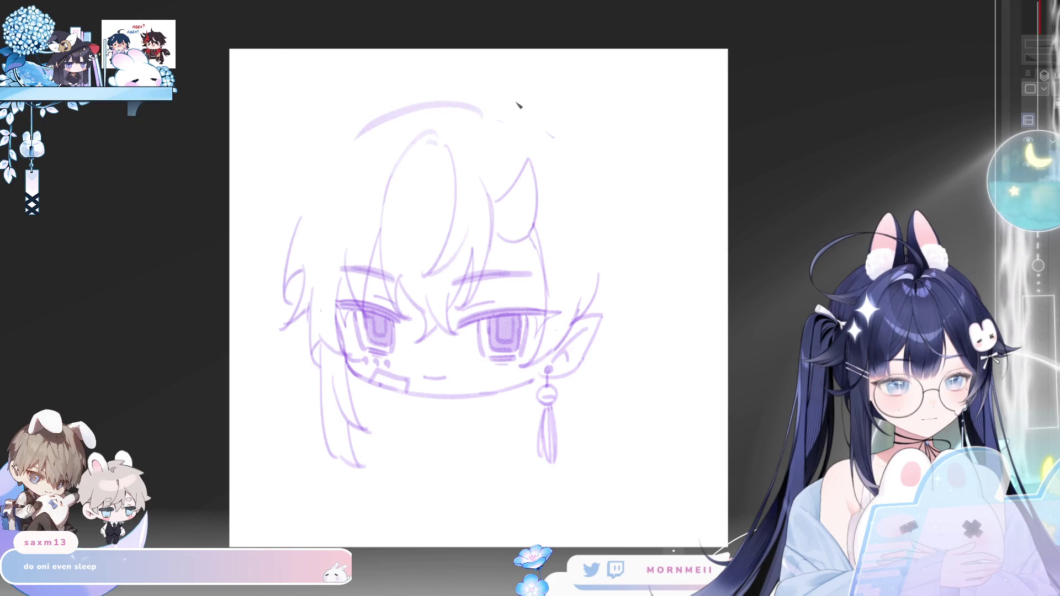
left_click_drag(319, 165, 308, 175)
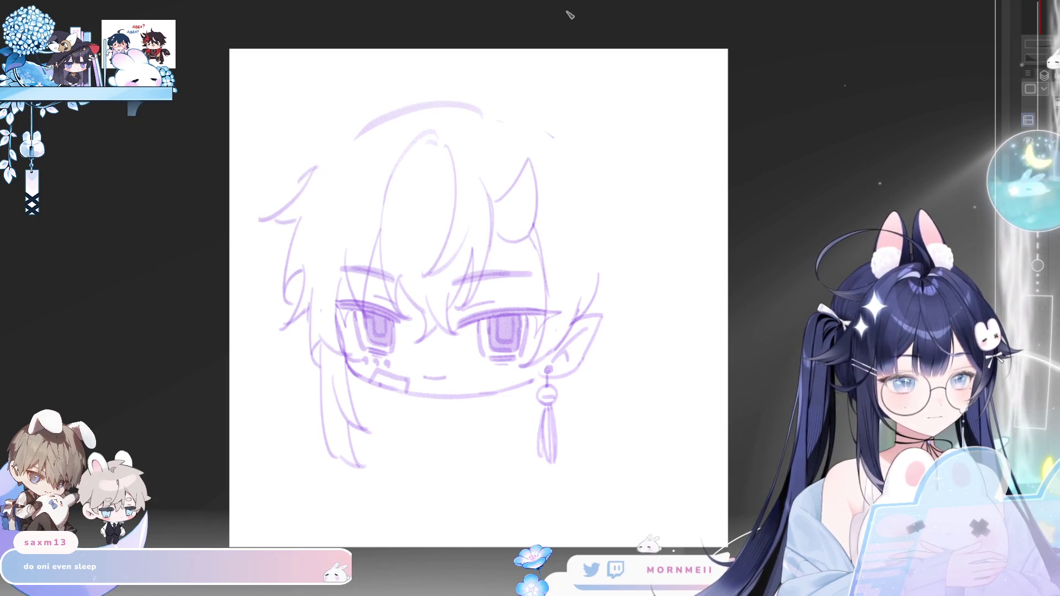
- Erase the old top guide arc and draw the hair outline up over the crown
key("e")
left_click_drag(382, 131, 431, 108)
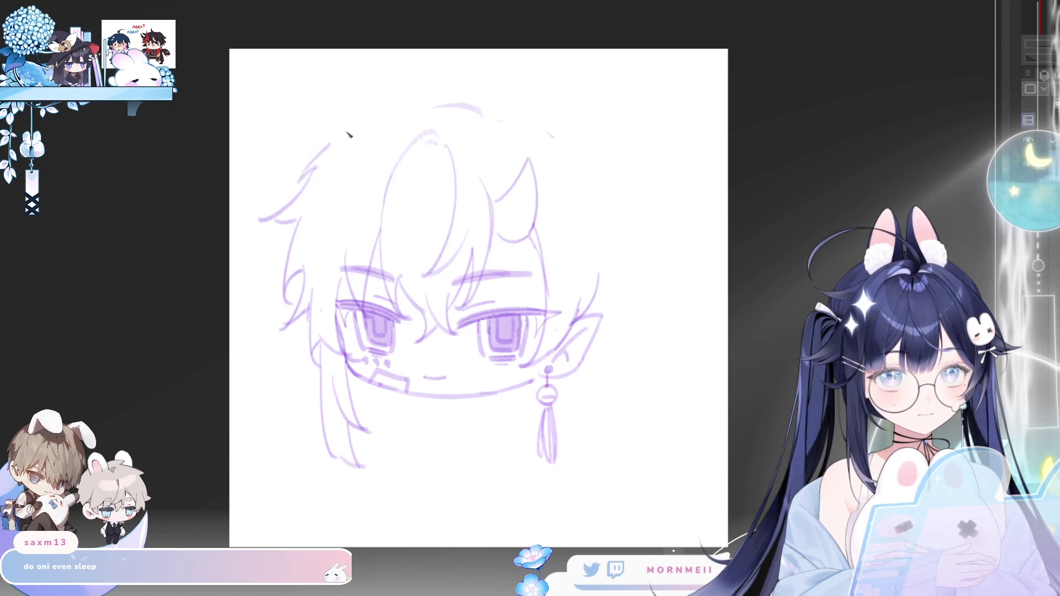
left_click_drag(305, 179, 439, 98)
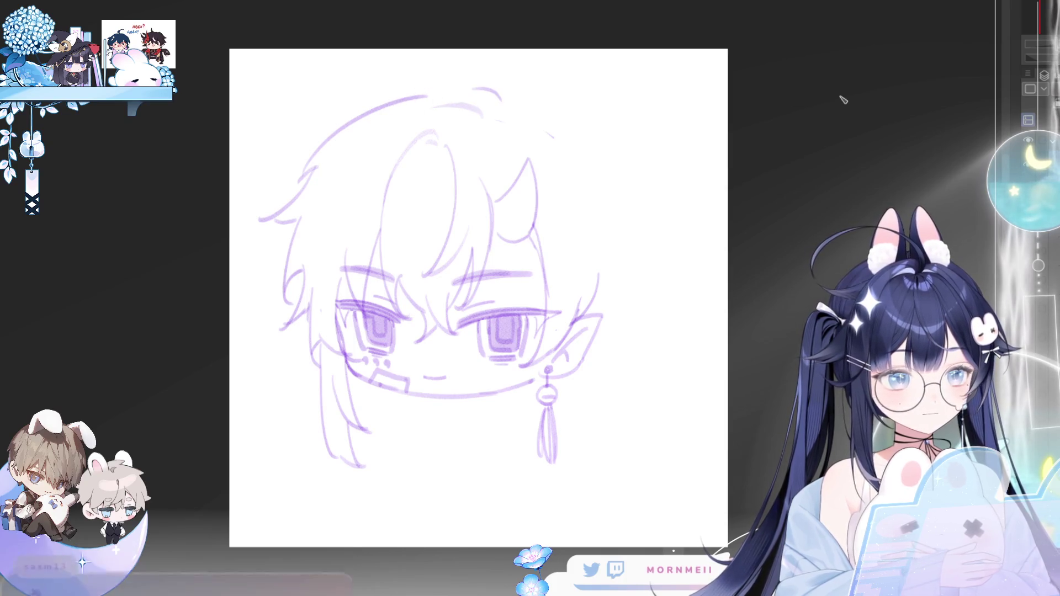
key("h")
key("h")
key("ctrl+z")
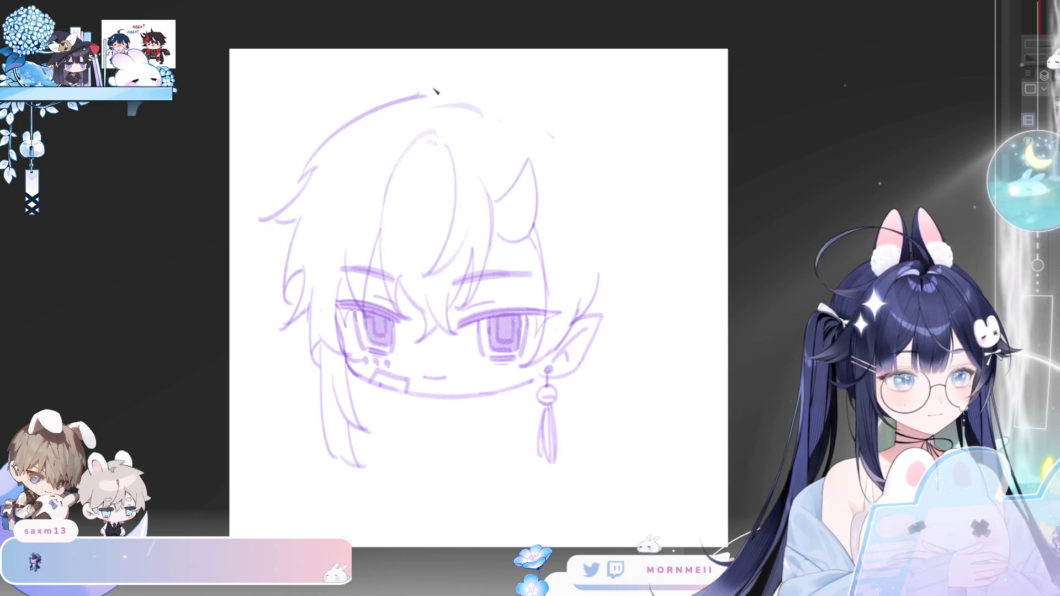
left_click_drag(424, 93, 497, 109)
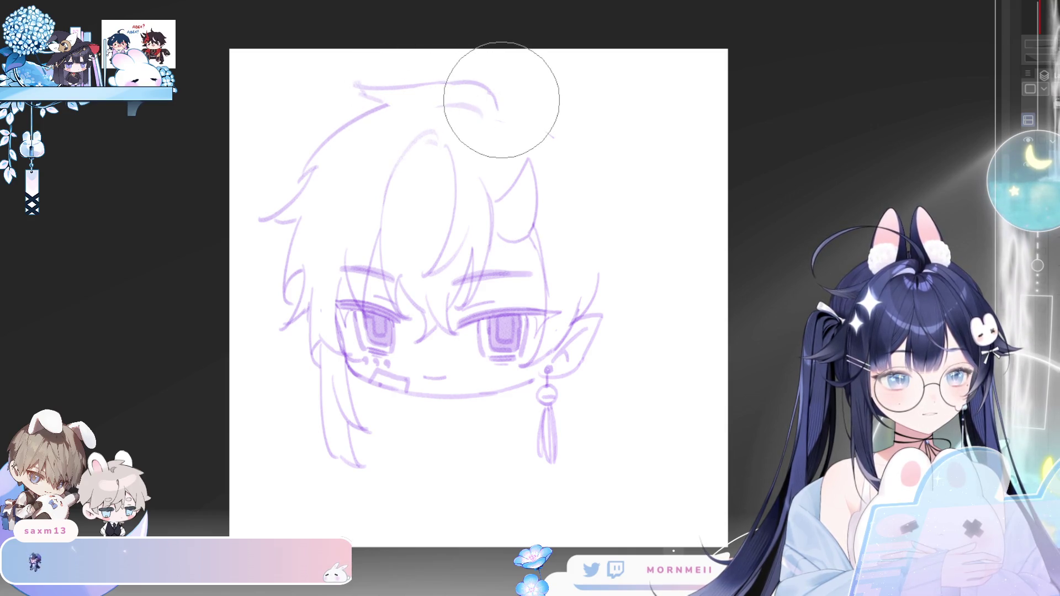
key("m")
scroll(672, 95, "down", 3)
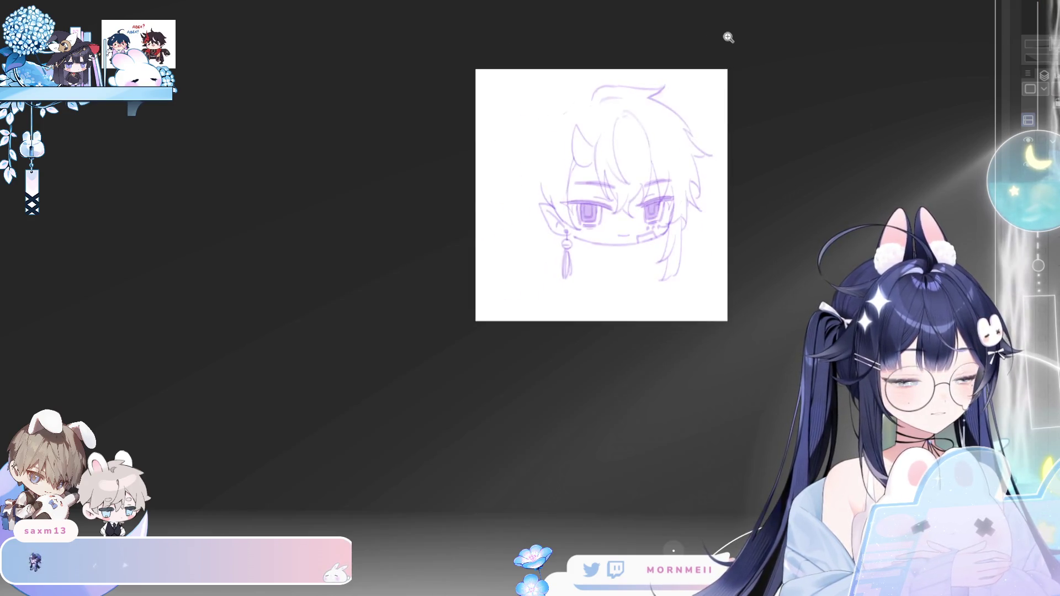
- Draw a curled ahoge tuft above the head, undoing and redrawing it further left
key("m")
scroll(466, 74, "up", 4)
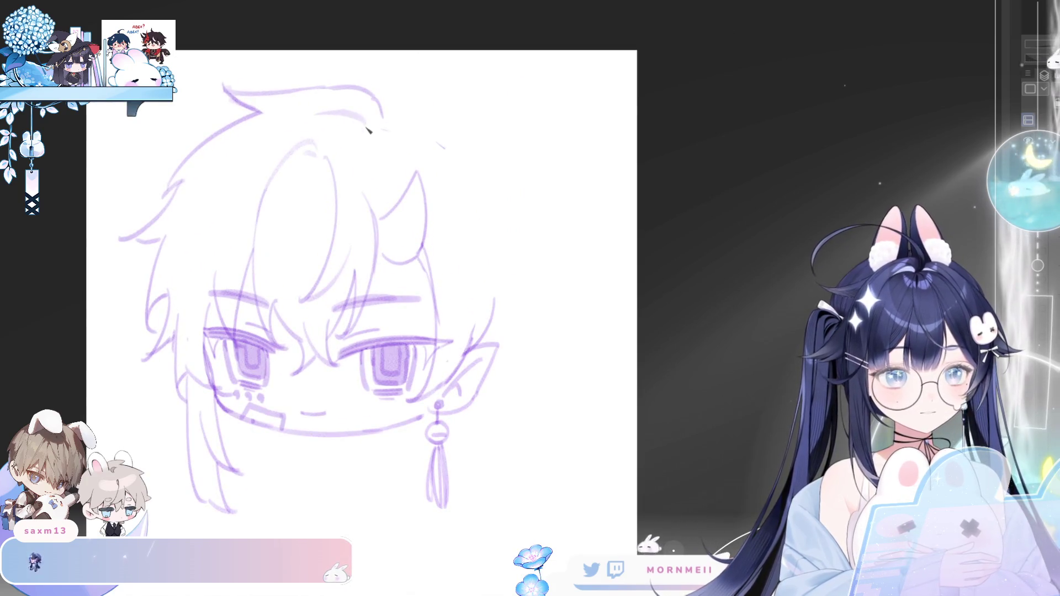
left_click_drag(376, 122, 390, 79)
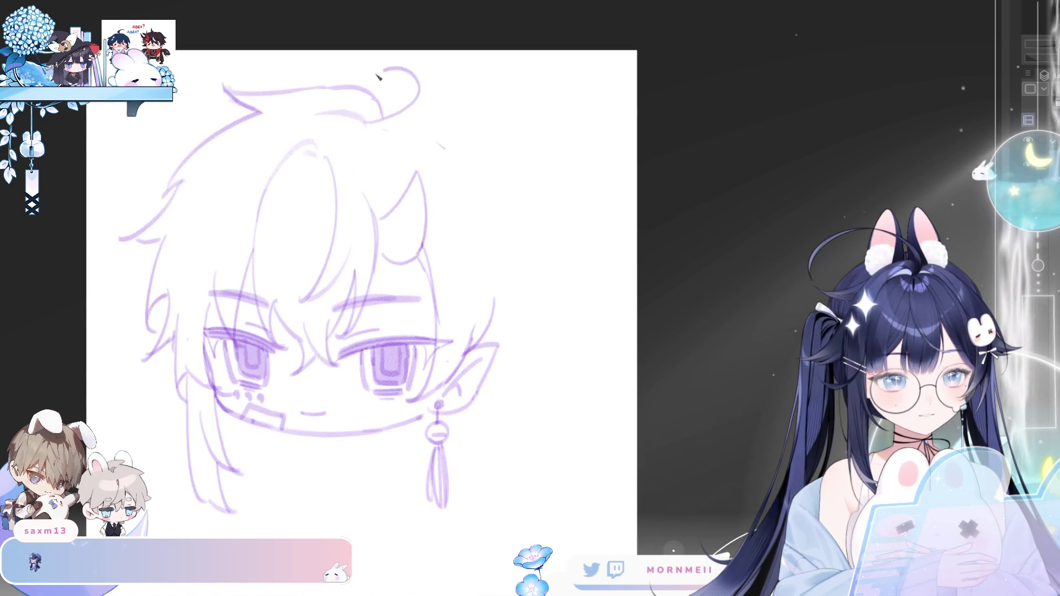
key("ctrl+z")
left_click_drag(372, 123, 379, 122)
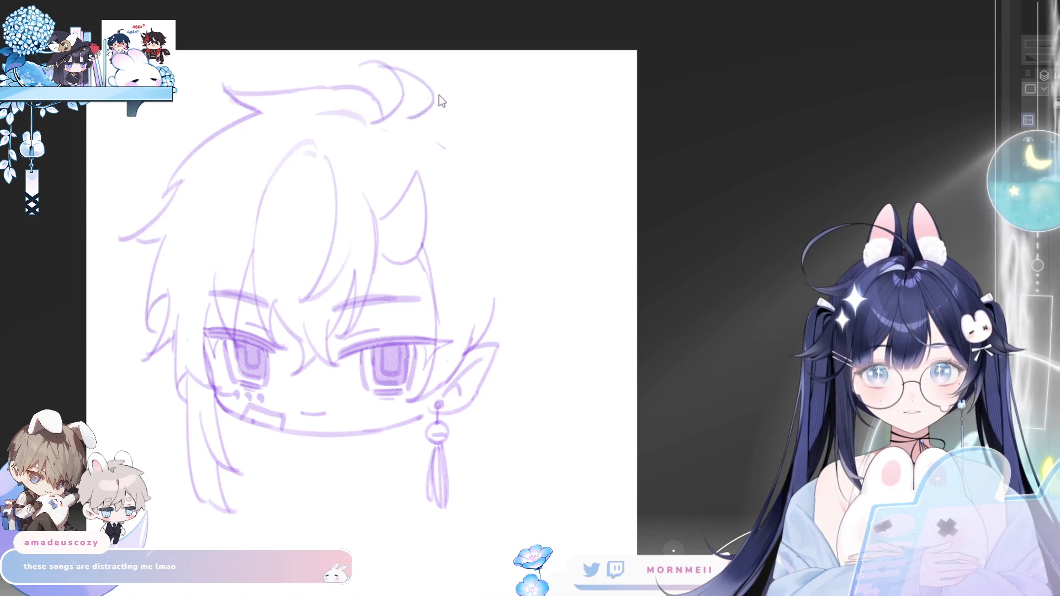
key("ctrl+z")
mouse_move(344, 63)
left_mouse_down()
mouse_move(379, 125)
mouse_move(363, 82)
mouse_move(371, 127)
left_mouse_up()
key("ctrl+z")
key("ctrl+z")
- Mirror the canvas repeatedly to check the tuft and hair outline
key("m")
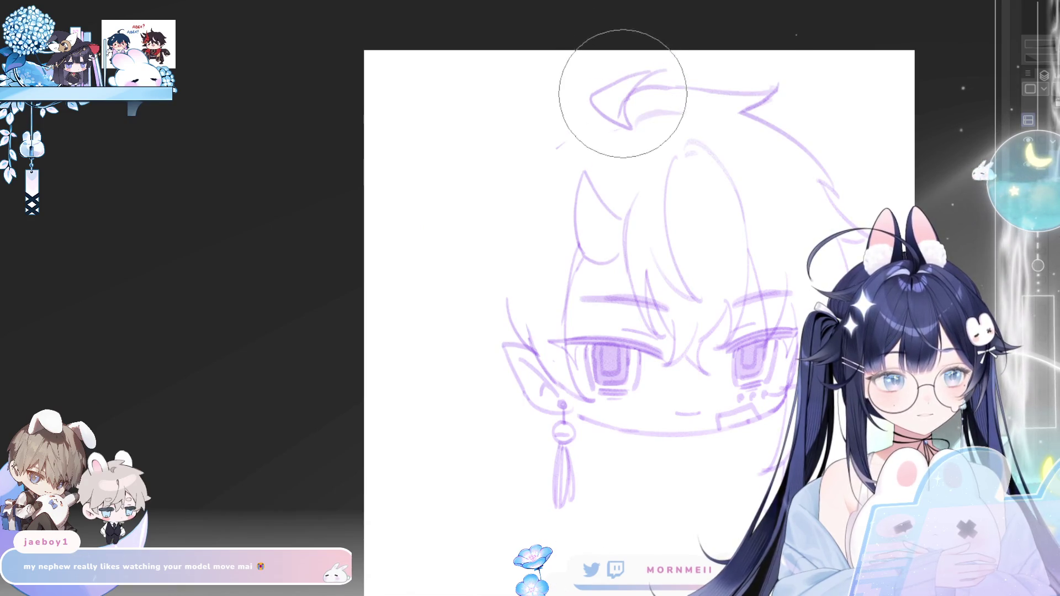
key("m")
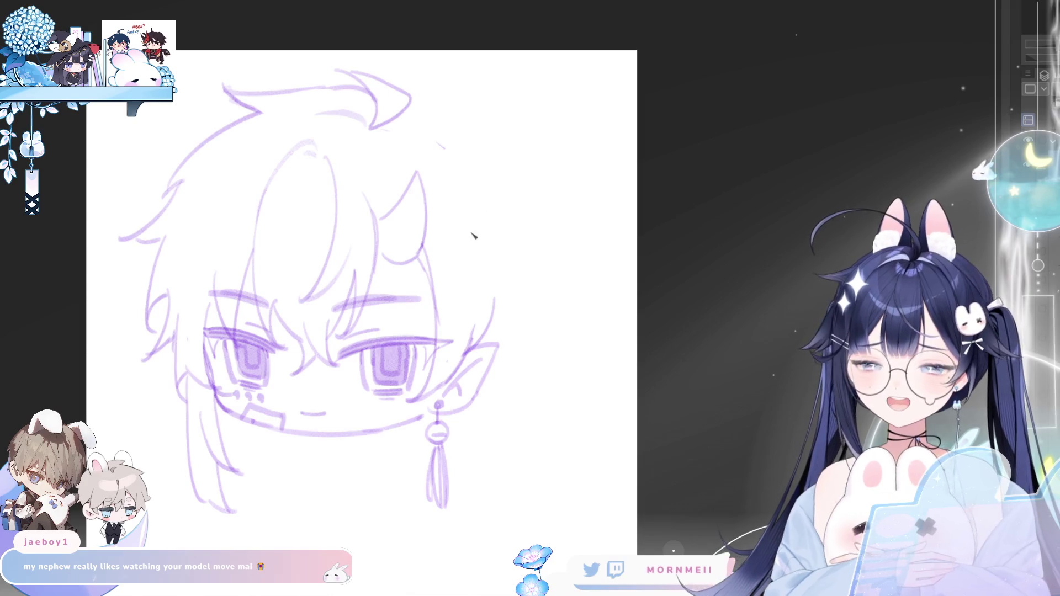
key("h")
scroll(316, 139, "up", 3)
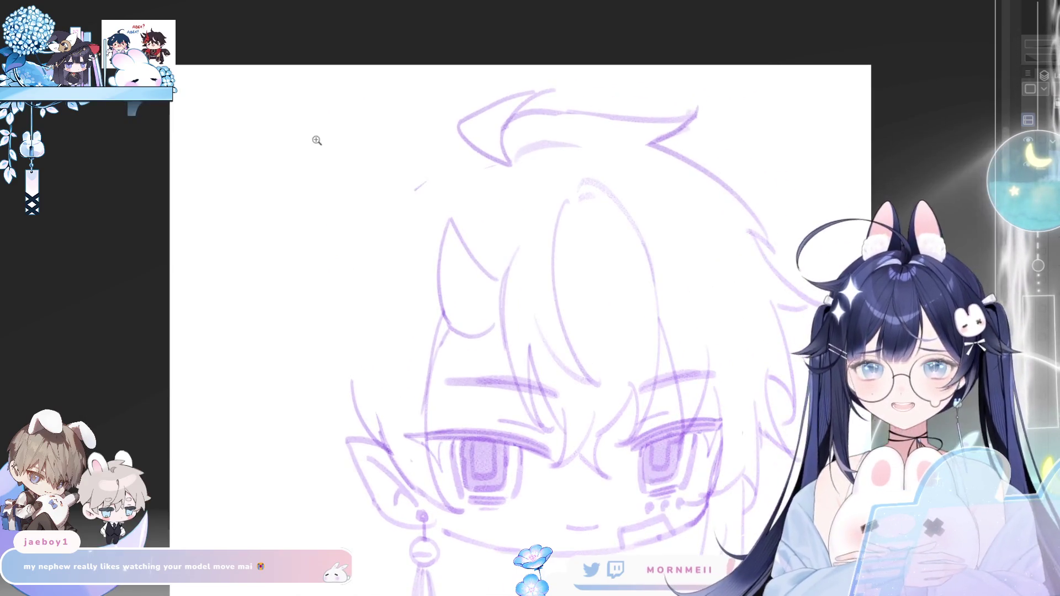
key("h")
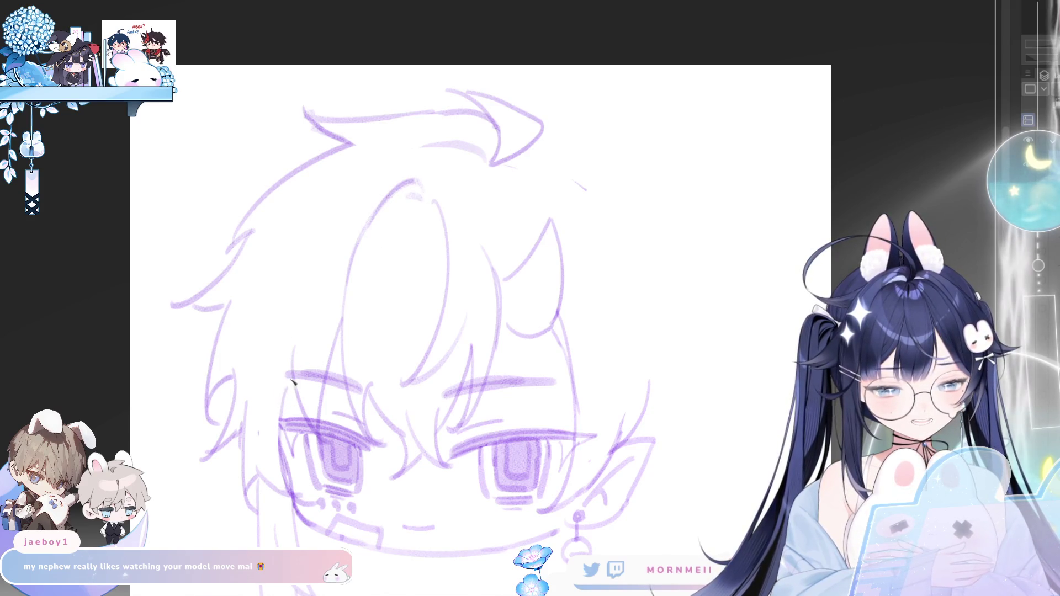
key("h")
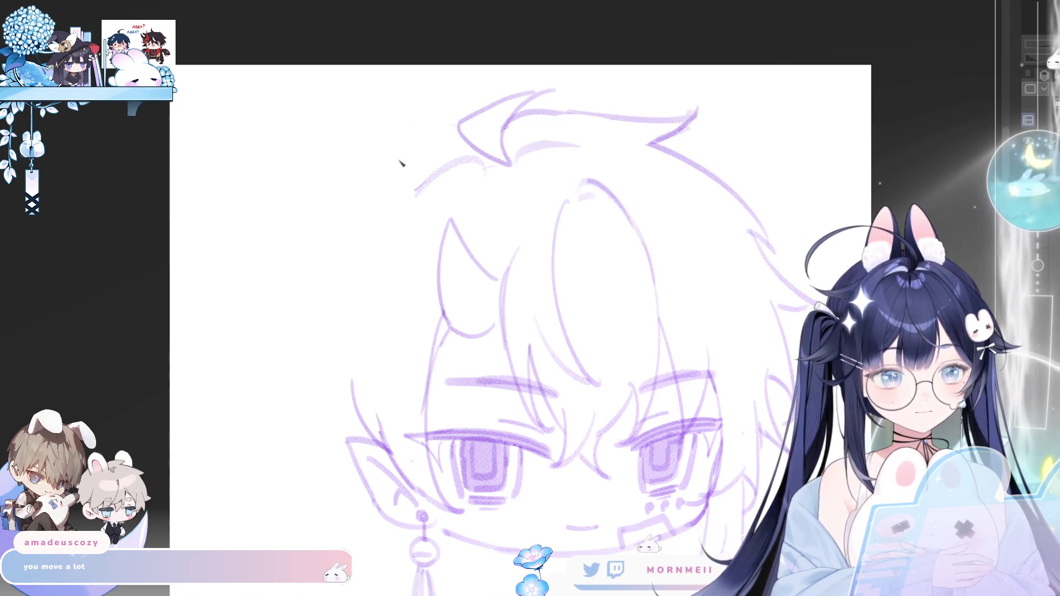
- Sketch the hair's upper-left outline and liquify the right strands and eyebrow outward
mouse_move(437, 123)
left_mouse_down()
mouse_move(323, 203)
mouse_move(319, 243)
left_mouse_up()
scroll(609, 103, "down", 5)
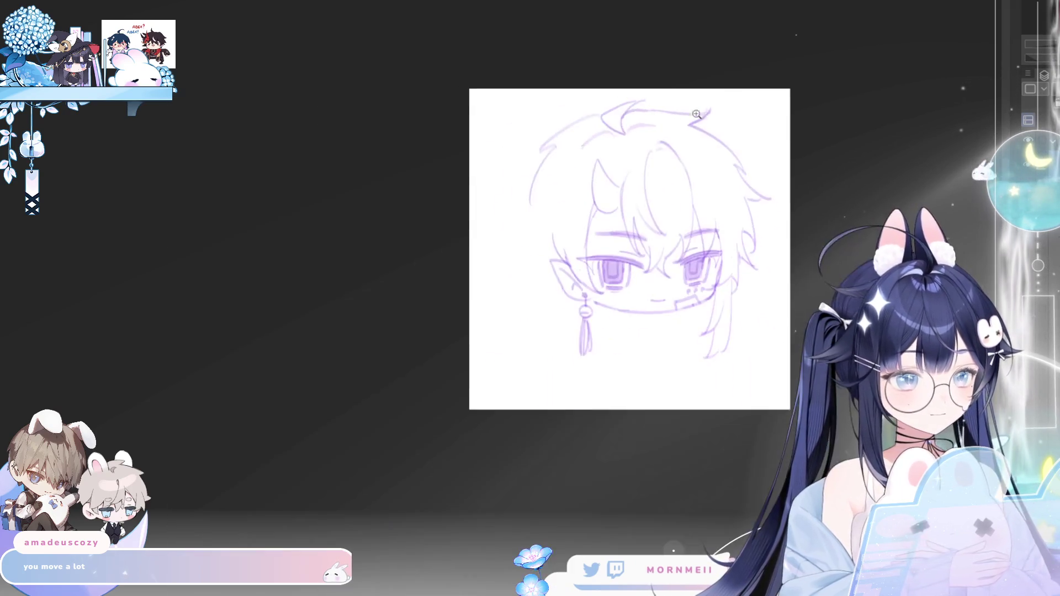
left_click_drag(609, 104, 462, 188)
scroll(471, 207, "up", 5)
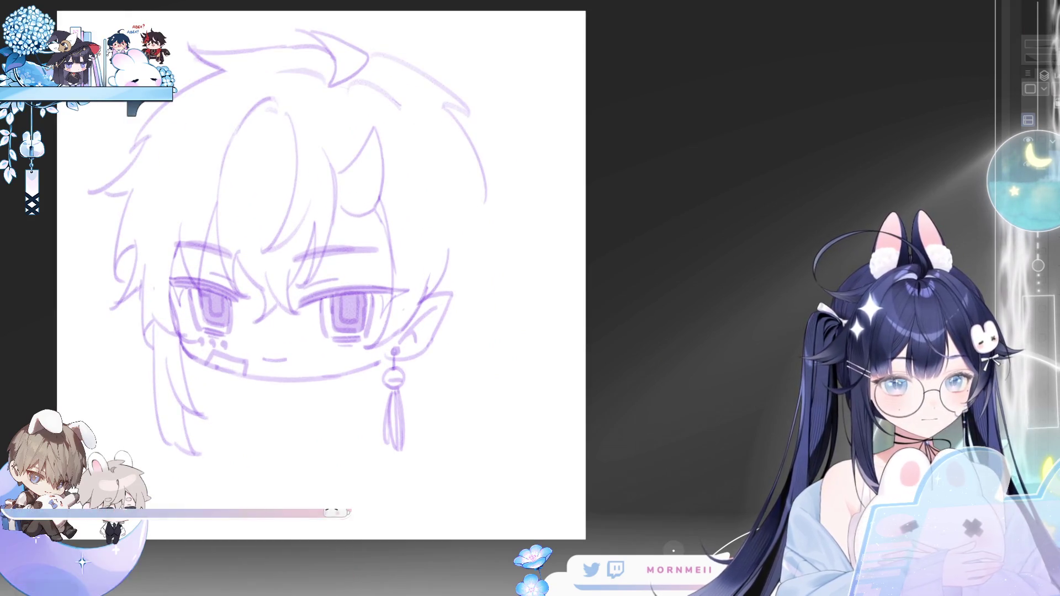
key("m")
left_click_drag(750, 295, 406, 289)
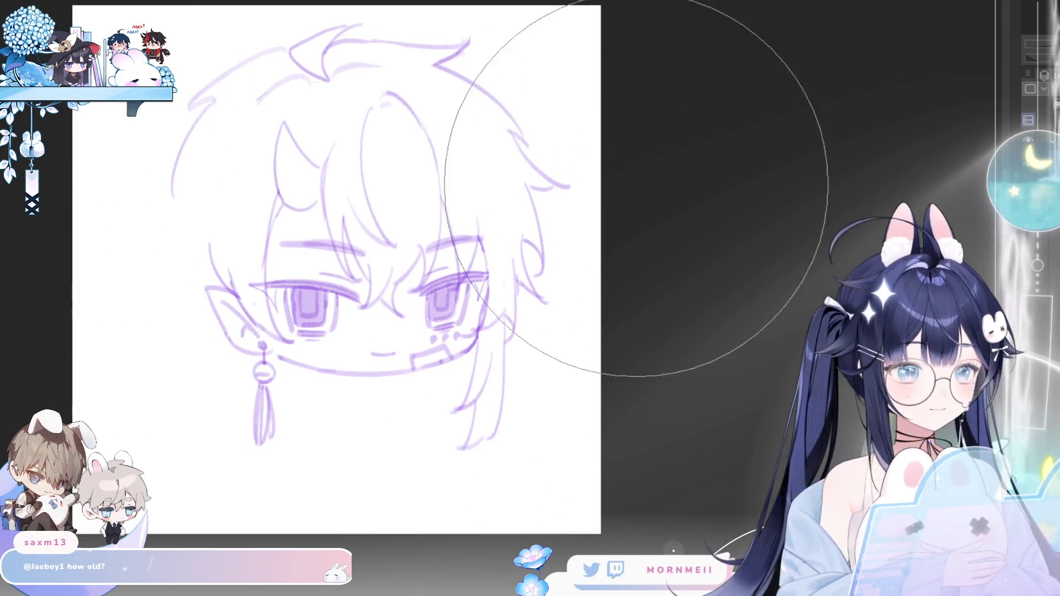
left_click_drag(601, 152, 645, 168)
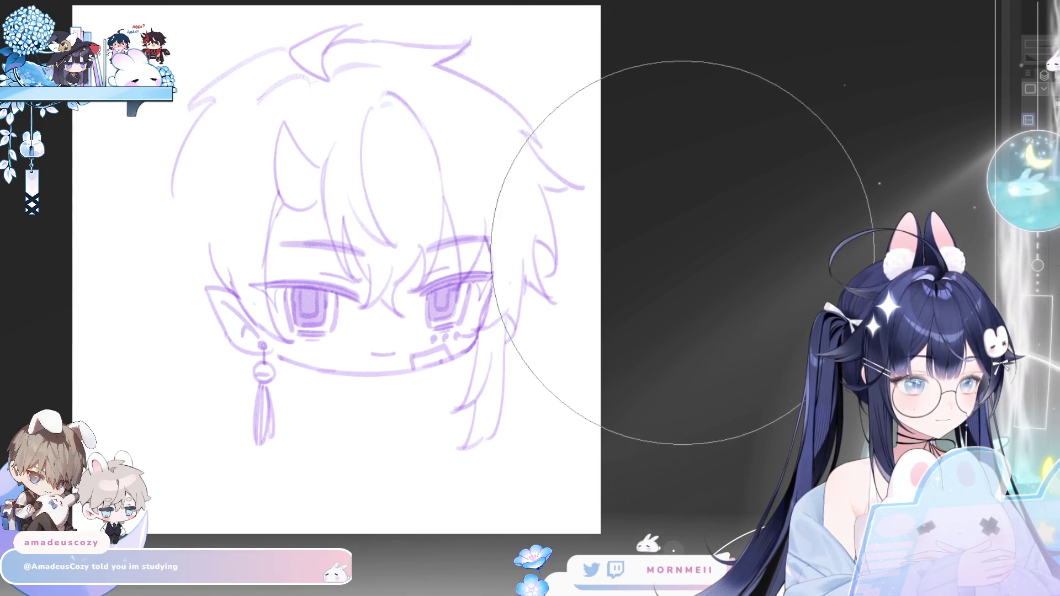
key("m")
left_click_drag(728, 443, 599, 427)
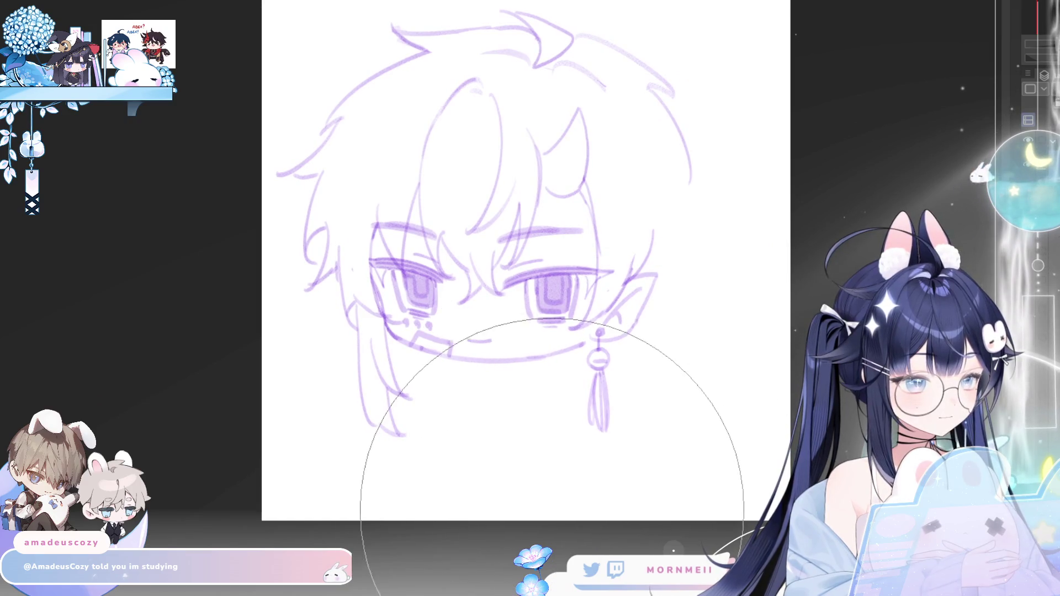
- Return to the pencil, undo the stray stroke below the right ear and draw a curve beside the earring
key("m")
key("p")
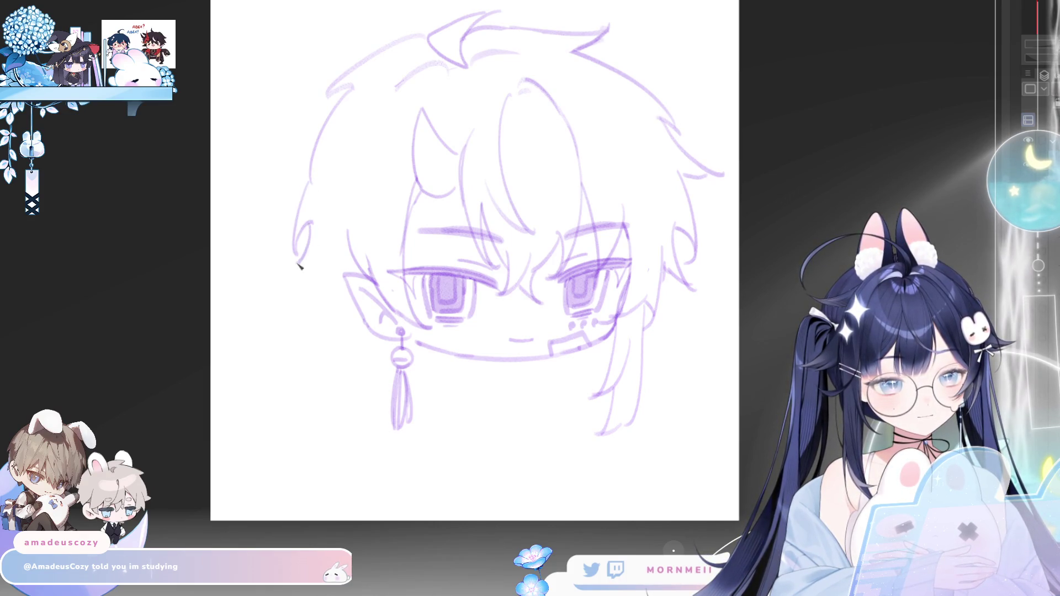
key("m")
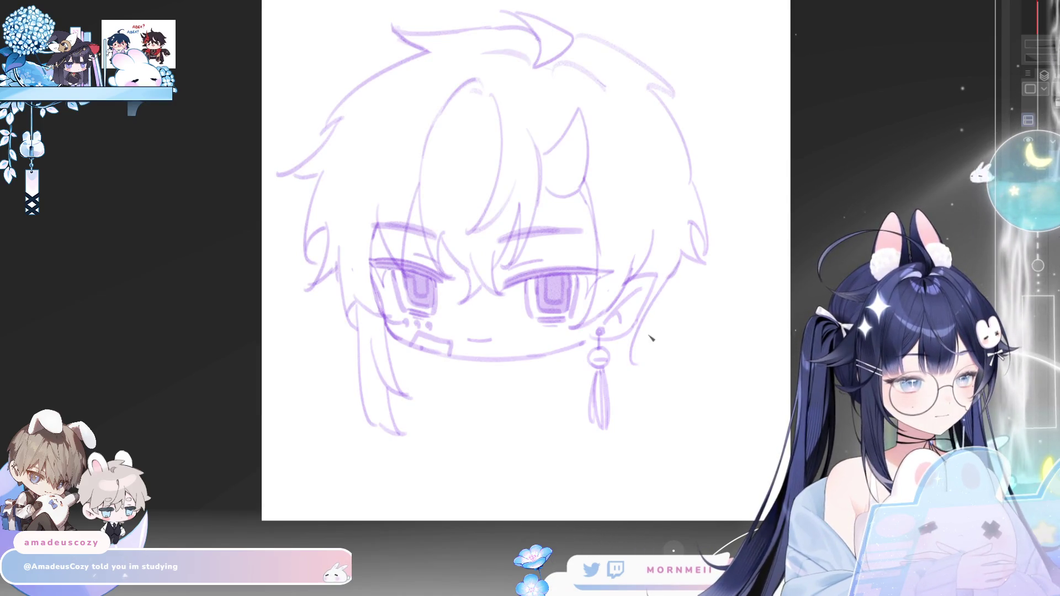
key("ctrl+z")
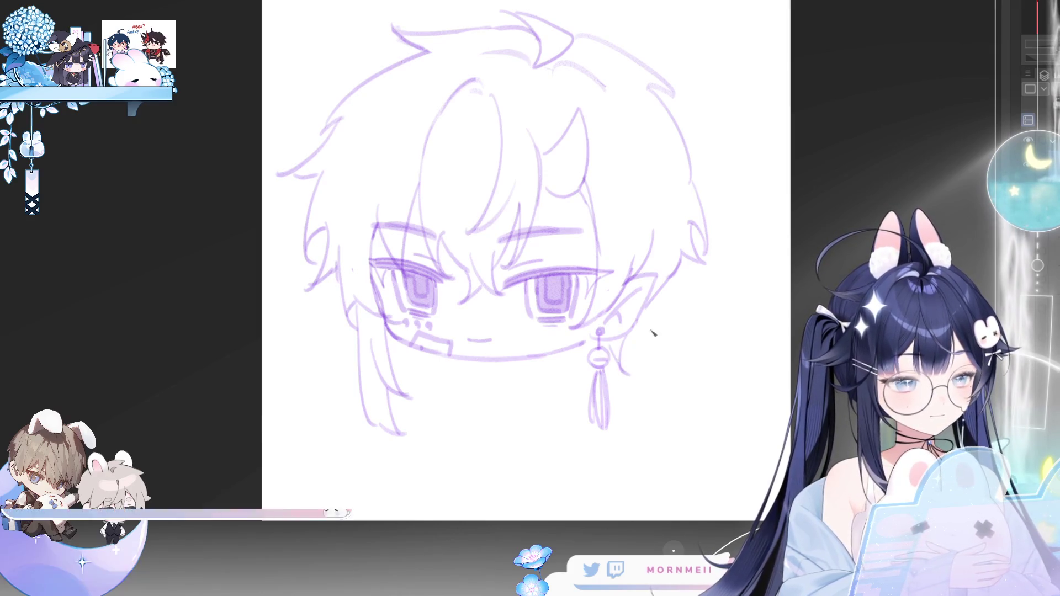
key("m")
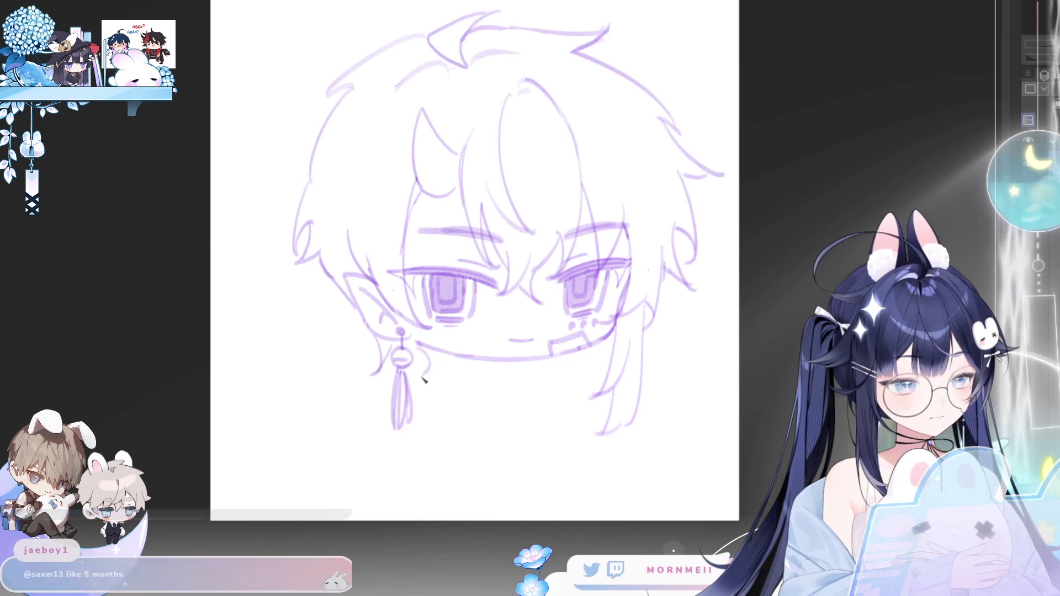
left_click_drag(413, 350, 429, 378)
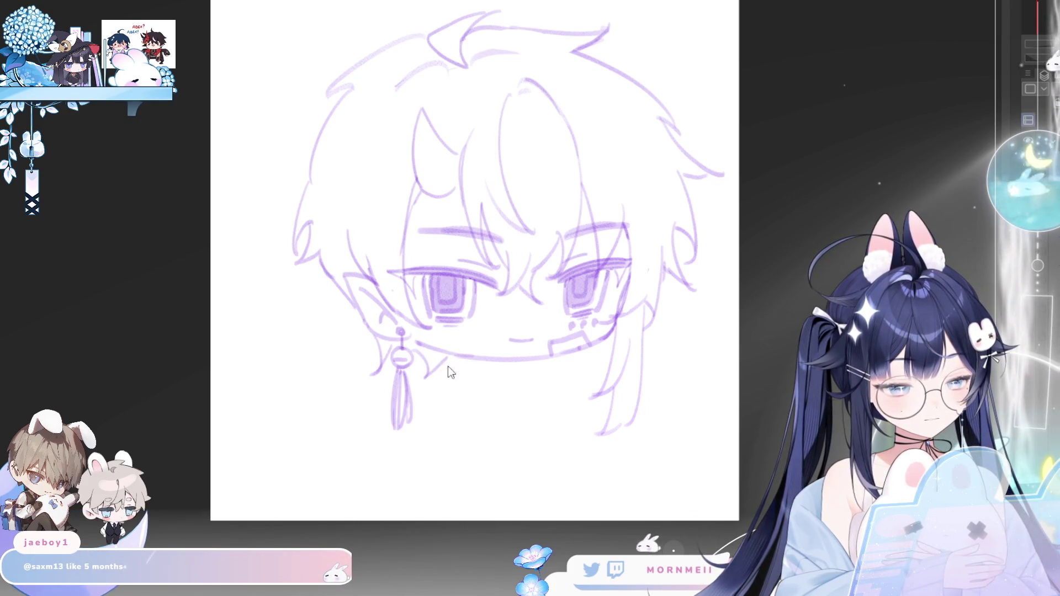
key("m")
scroll(514, 365, "up", 3)
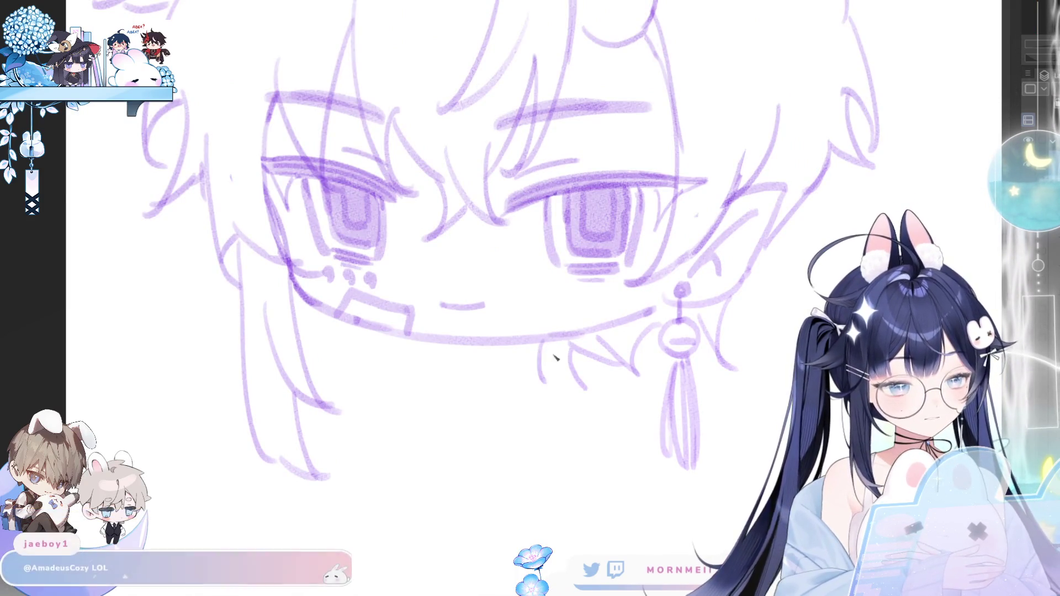
- Check the face mirrored, then trim the lower ends of the short chin strokes
key("m")
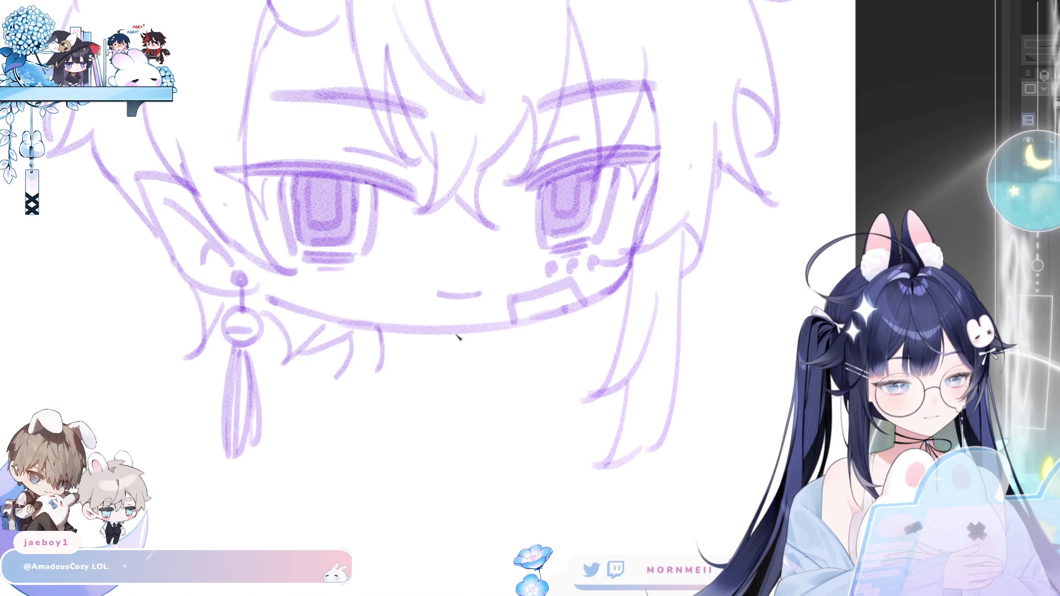
key("m")
scroll(613, 146, "down", 1)
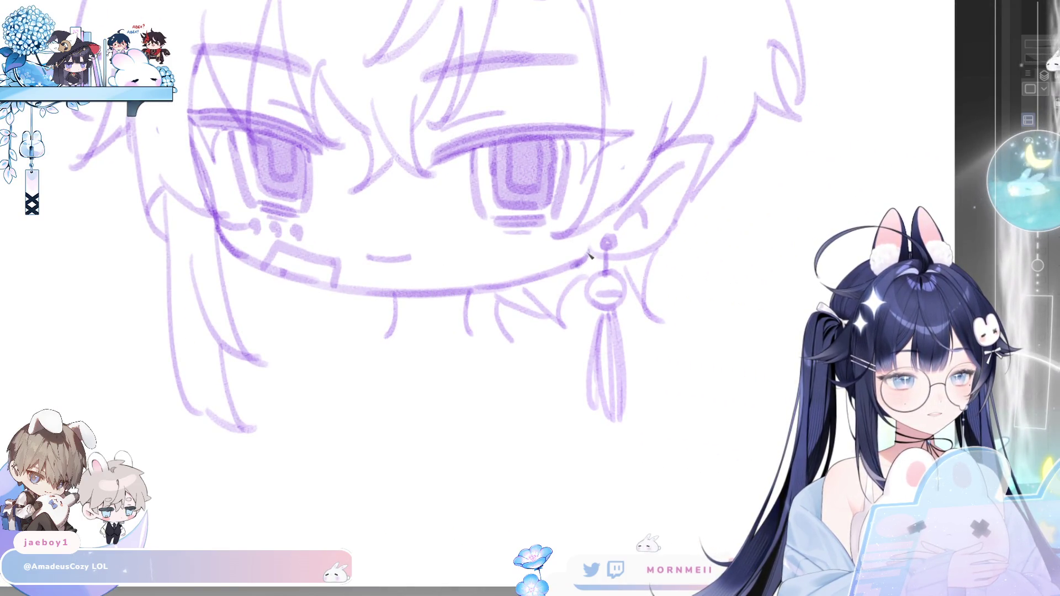
key("m")
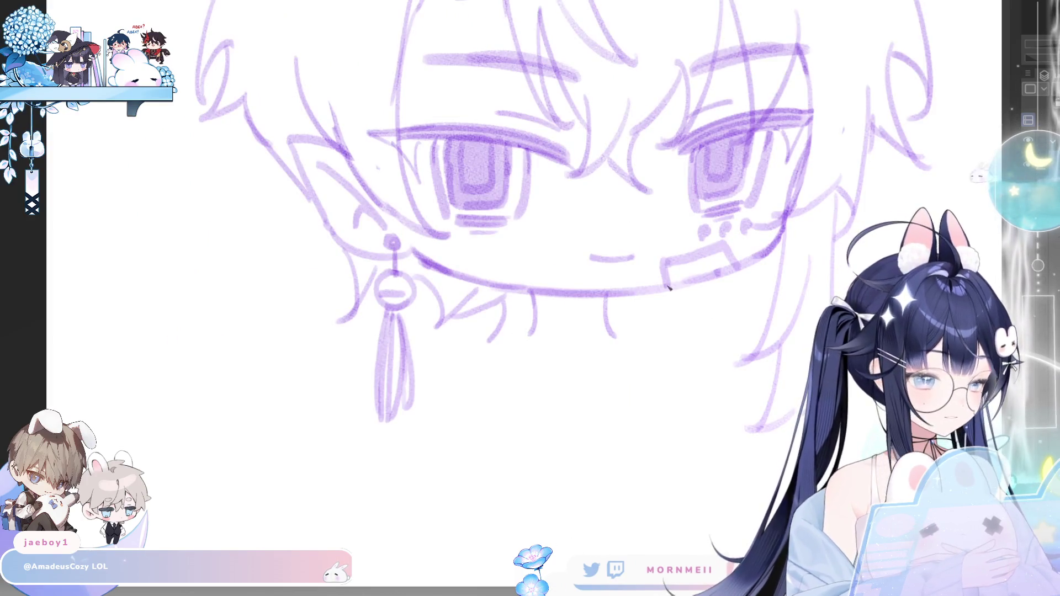
scroll(709, 305, "up", 1)
scroll(600, 334, "up", 1)
key("m")
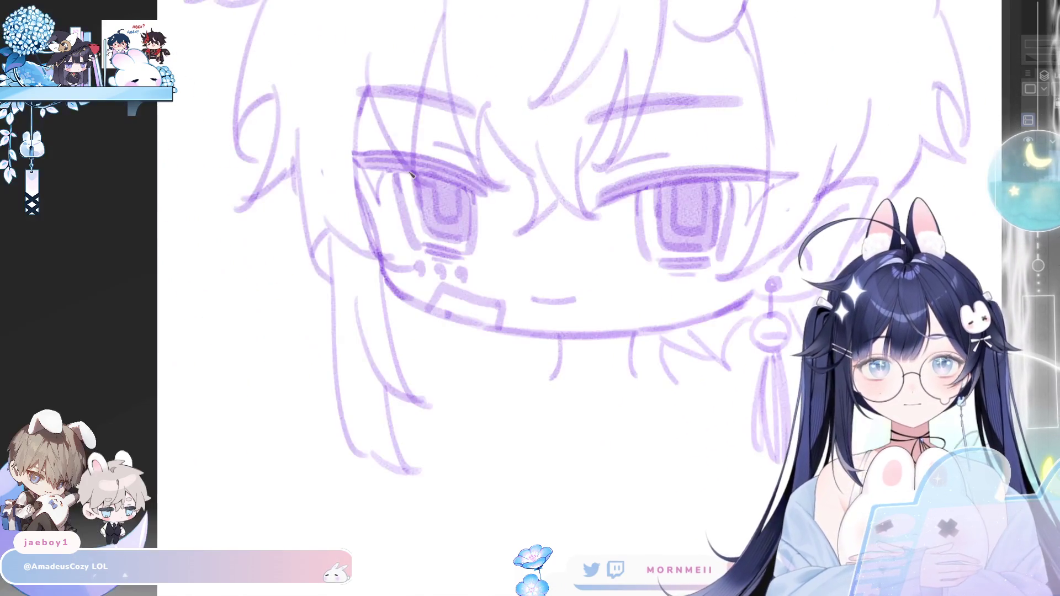
scroll(518, 337, "down", 1)
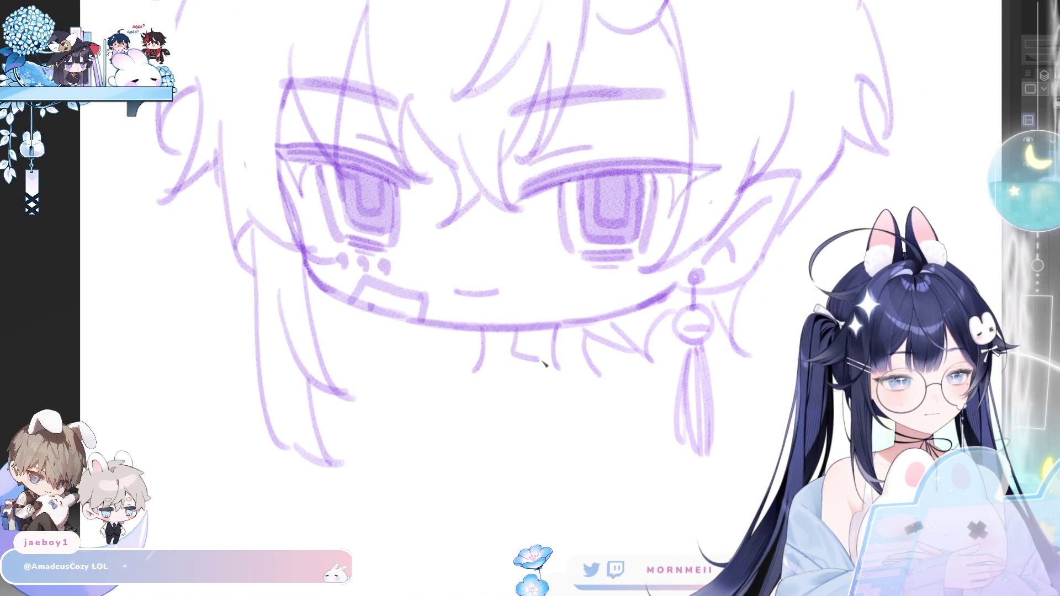
left_click_drag(545, 362, 522, 331)
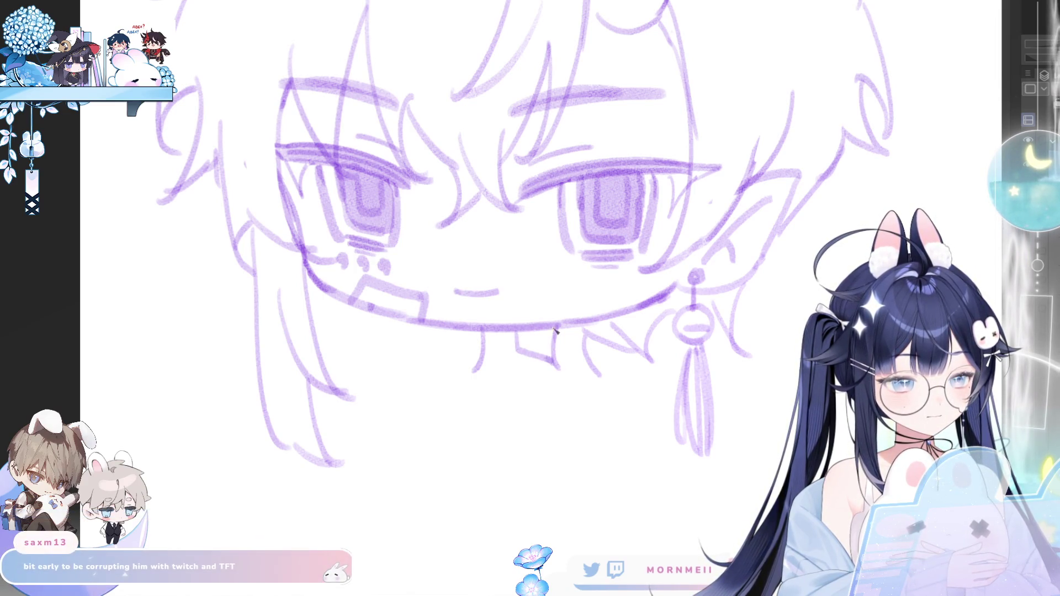
key("ctrl+z")
mouse_move(561, 365)
left_mouse_down()
mouse_move(452, 365)
mouse_move(563, 354)
left_mouse_up()
key("h")
key("h")
- Draw the collar's left and right edges and a round pendant below it
left_click_drag(479, 345, 465, 370)
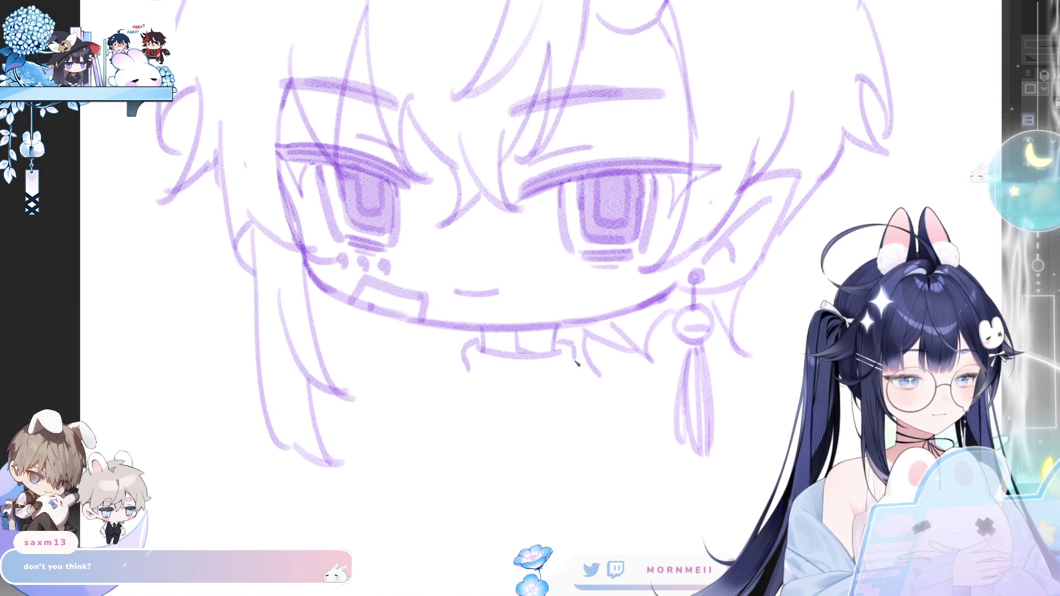
left_click_drag(566, 338, 572, 381)
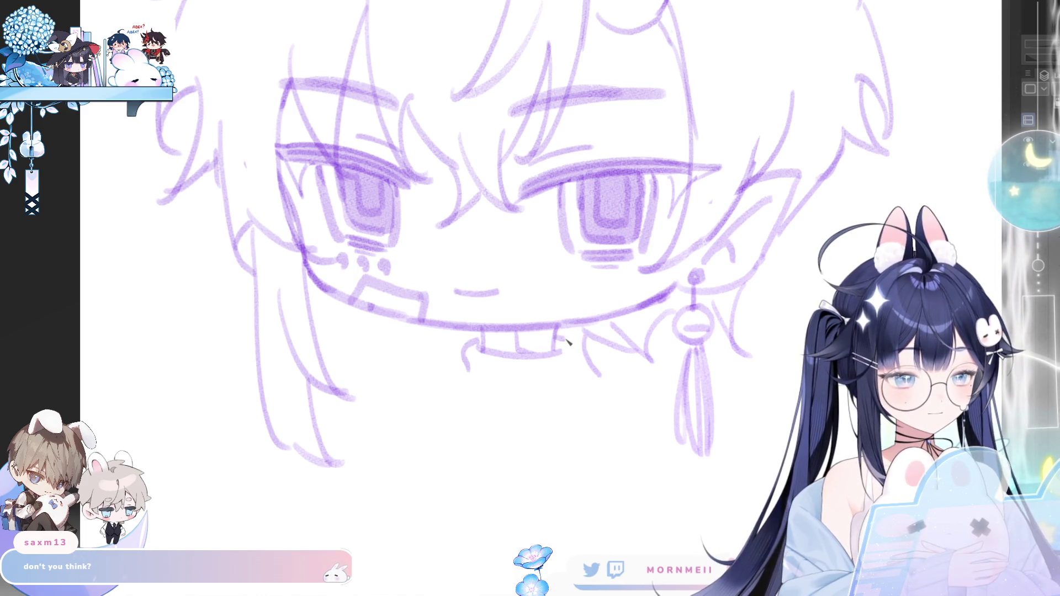
mouse_move(510, 380)
left_mouse_down()
mouse_move(533, 395)
mouse_move(491, 398)
left_mouse_up()
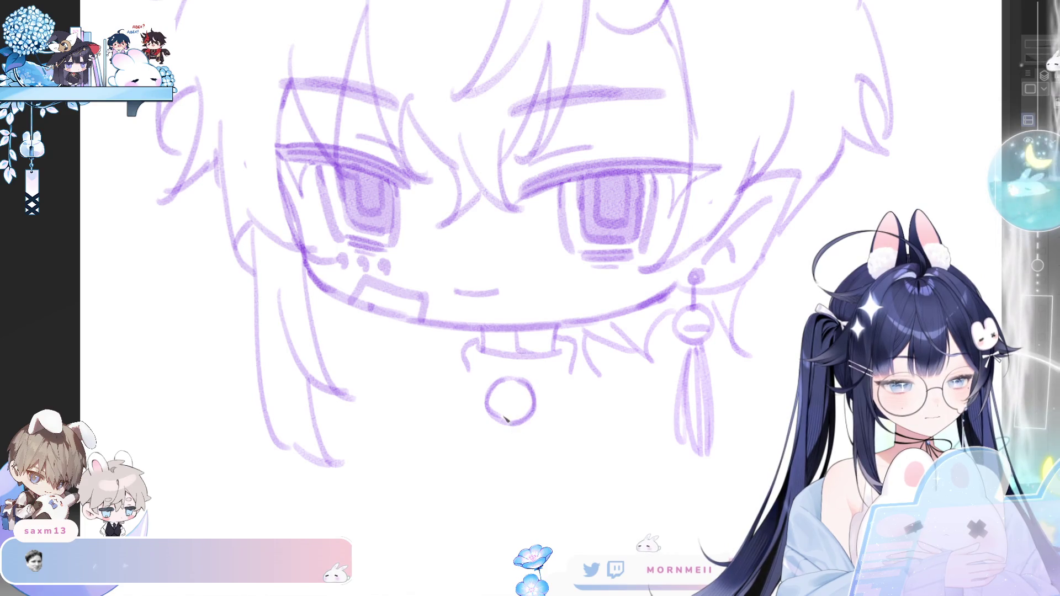
- Add an inner ring to the pendant, then lasso it and move it up toward the collar
left_click_drag(500, 392, 523, 406)
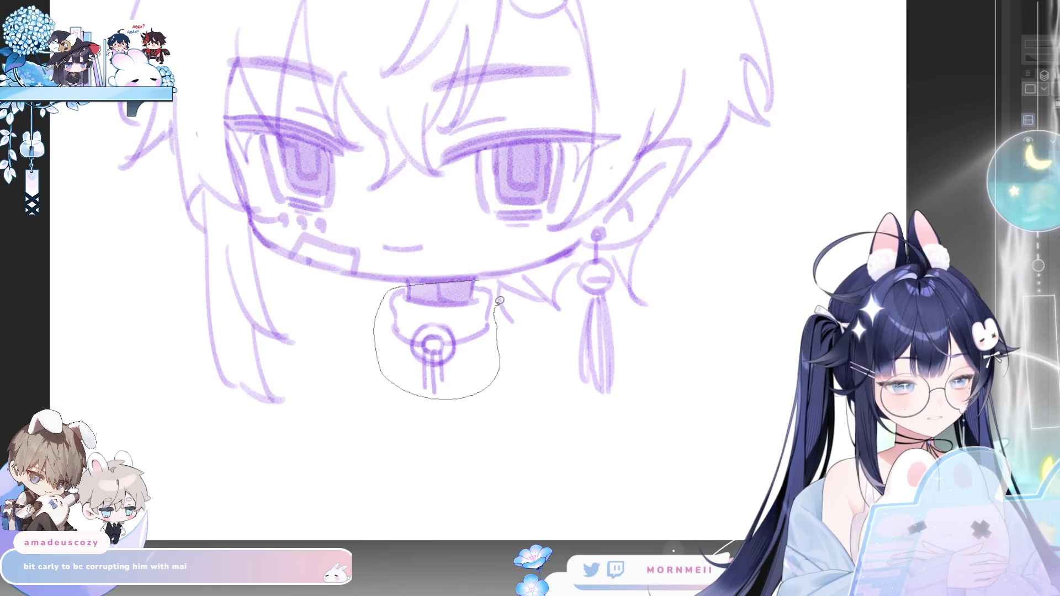
left_click_drag(498, 286, 496, 287)
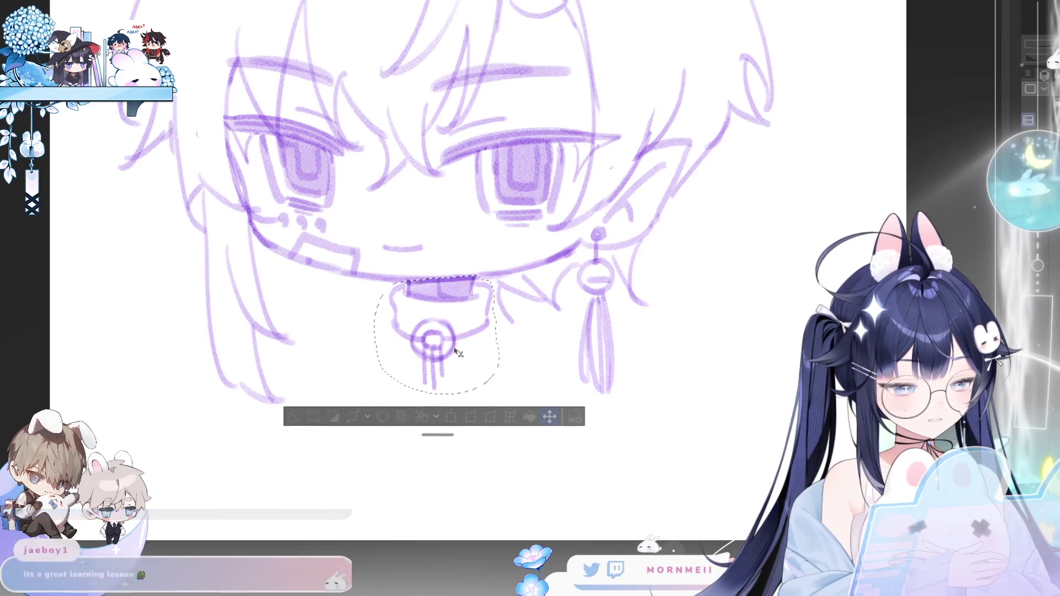
left_click_drag(458, 360, 458, 348)
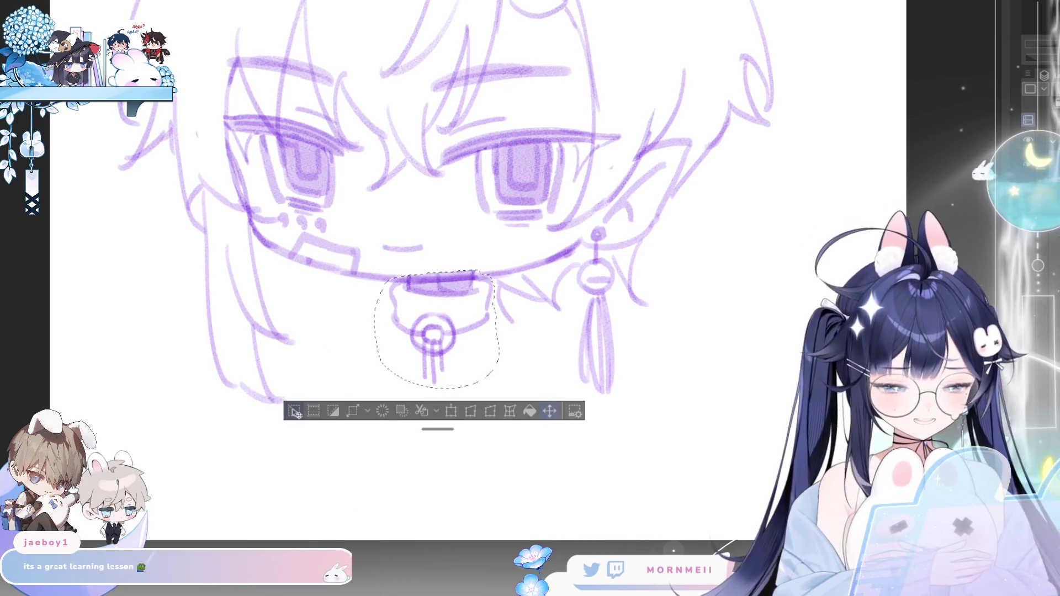
key("ctrl+d")
scroll(488, 216, "up", 3)
scroll(488, 216, "left", 3)
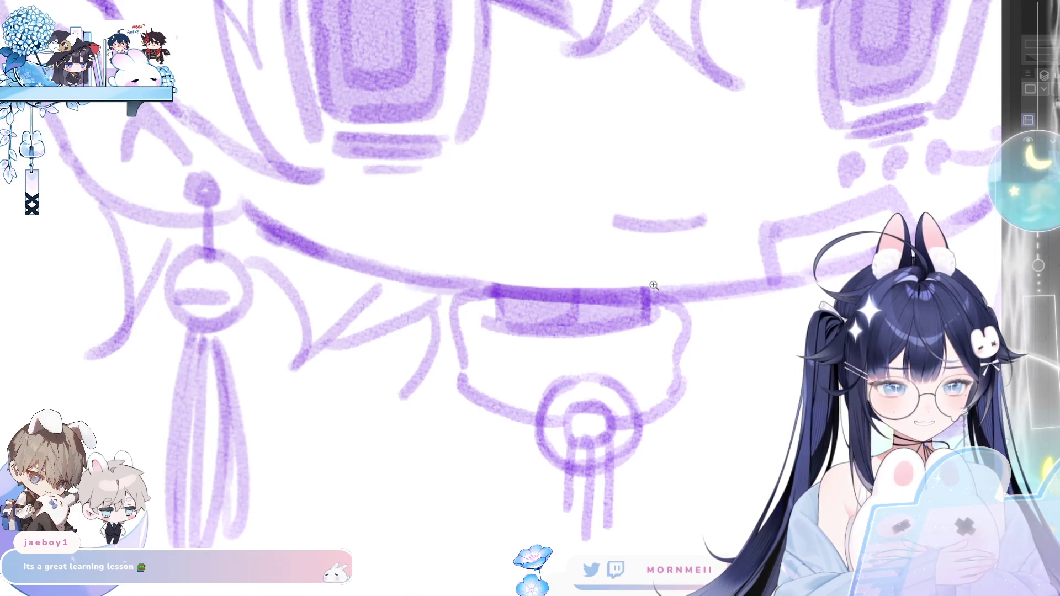
scroll(654, 285, "down", 3)
scroll(580, 315, "down", 3)
scroll(524, 348, "up", 5)
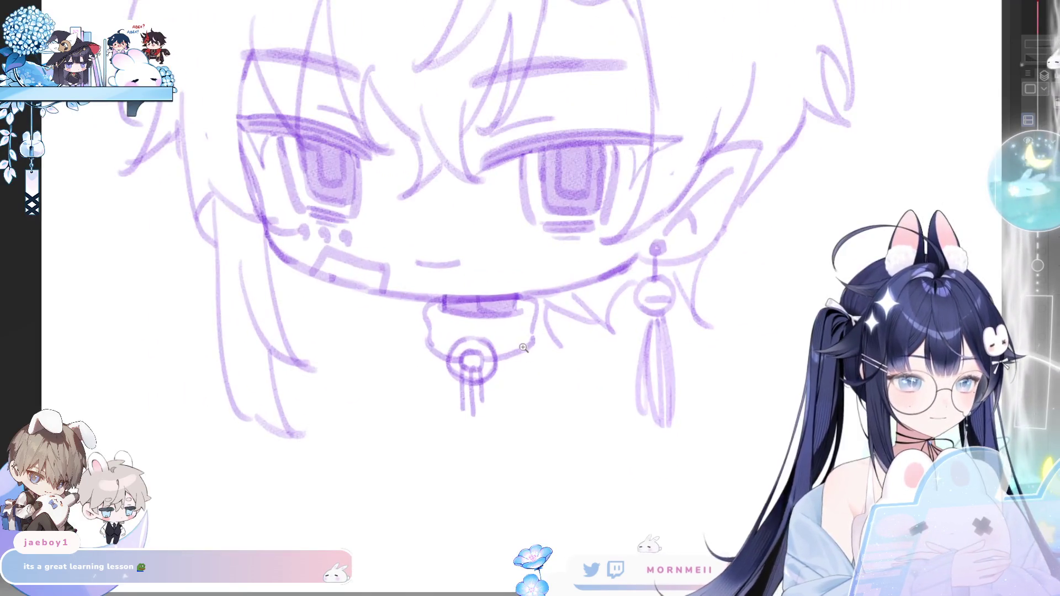
scroll(524, 348, "down", 1)
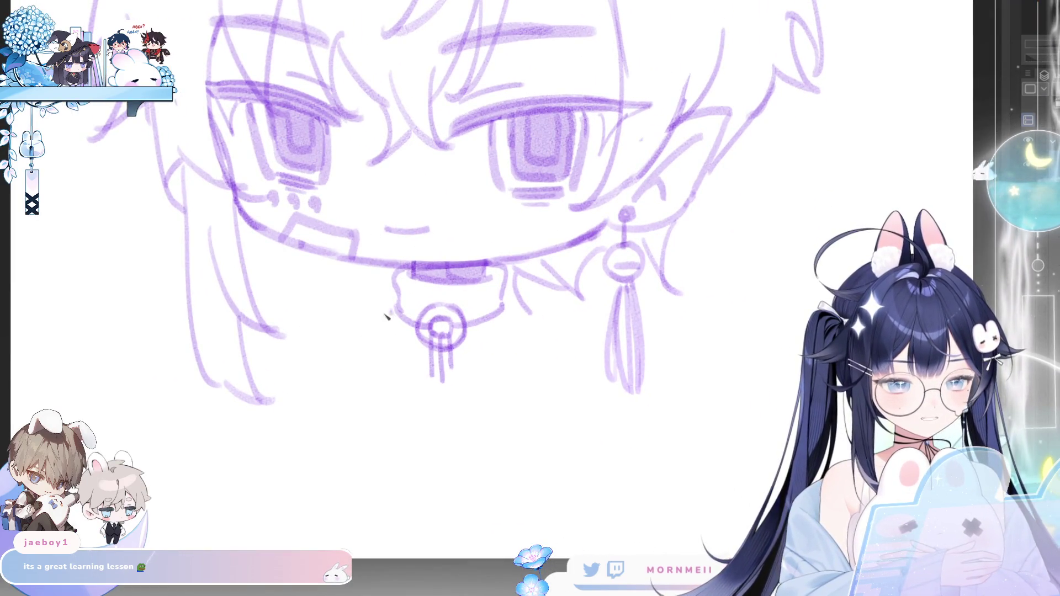
scroll(568, 324, "down", 3)
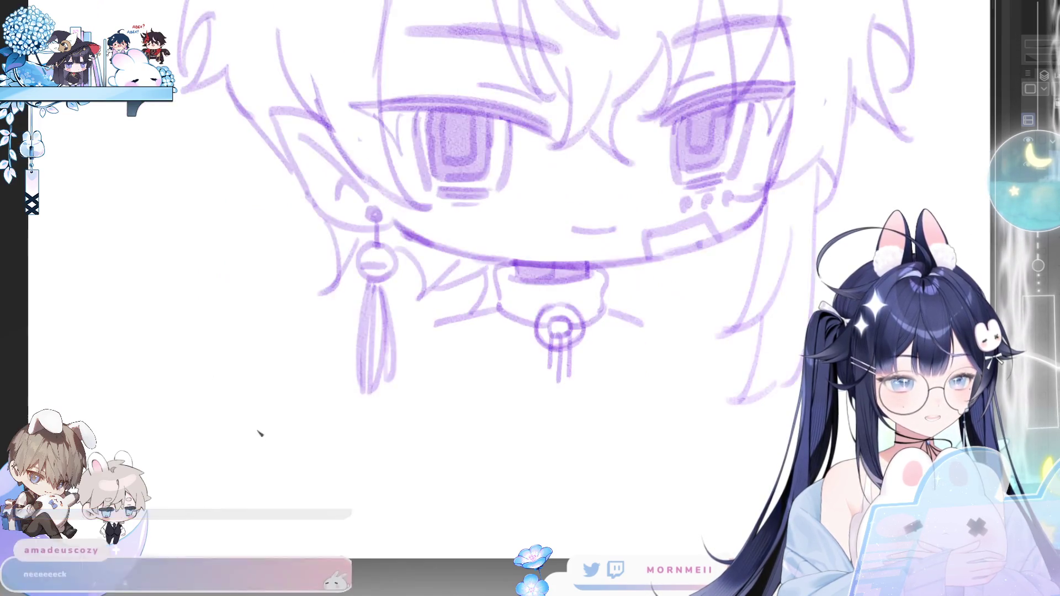
scroll(427, 335, "up", 3)
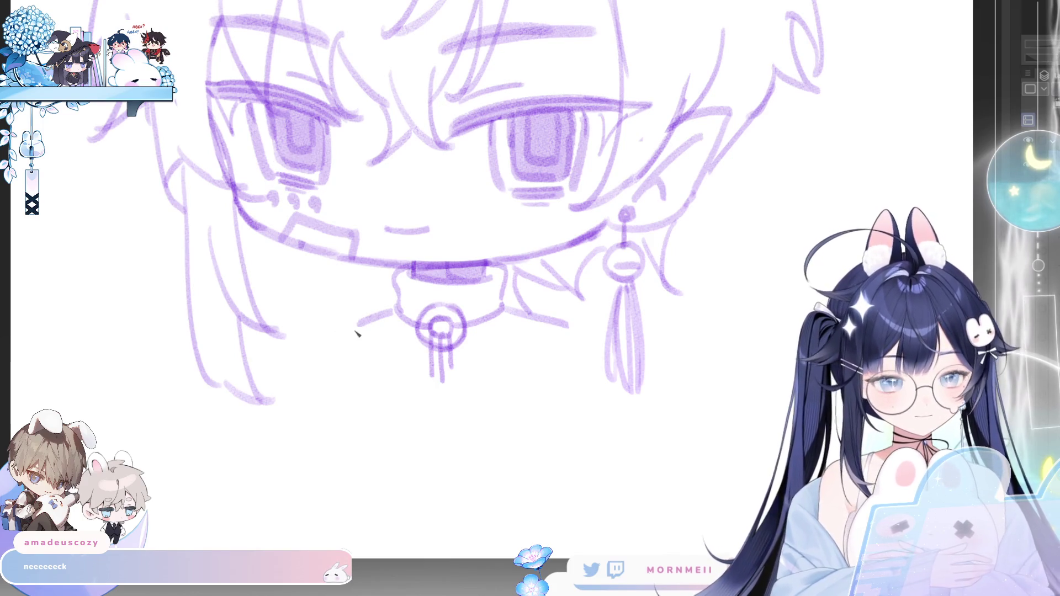
- Draw first body lines below the collar and pan the empty area beneath into view
left_click_drag(381, 396, 499, 405)
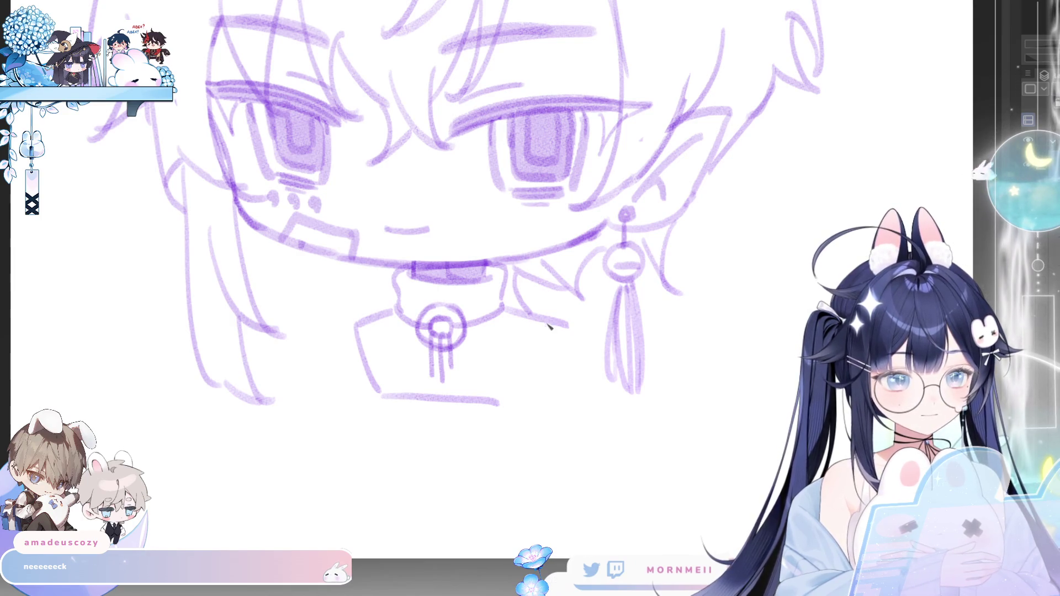
left_click_drag(546, 320, 515, 401)
left_click_drag(568, 343, 287, 318)
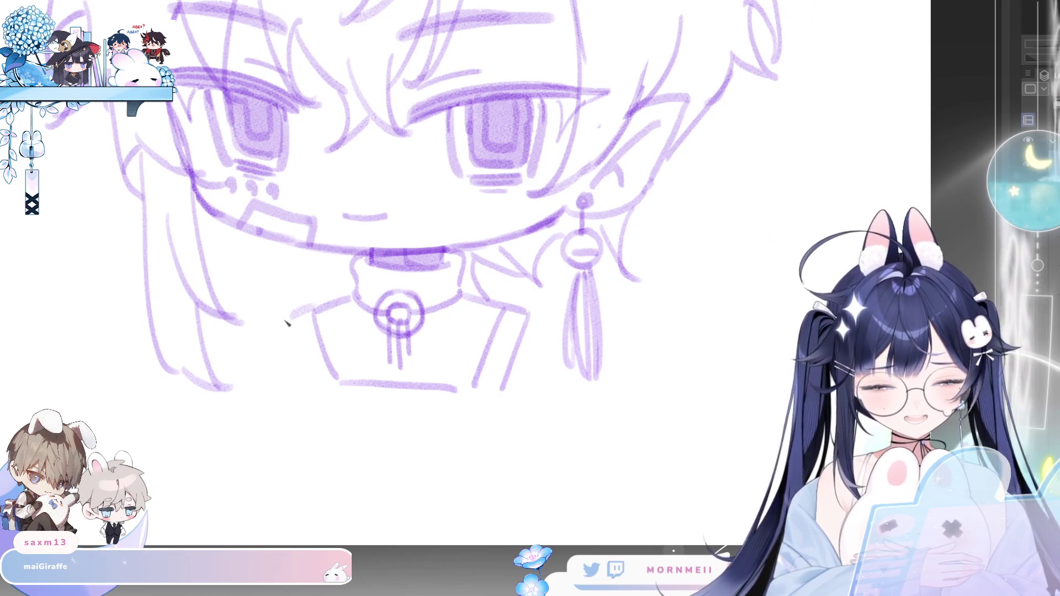
left_click_drag(450, 395, 521, 299)
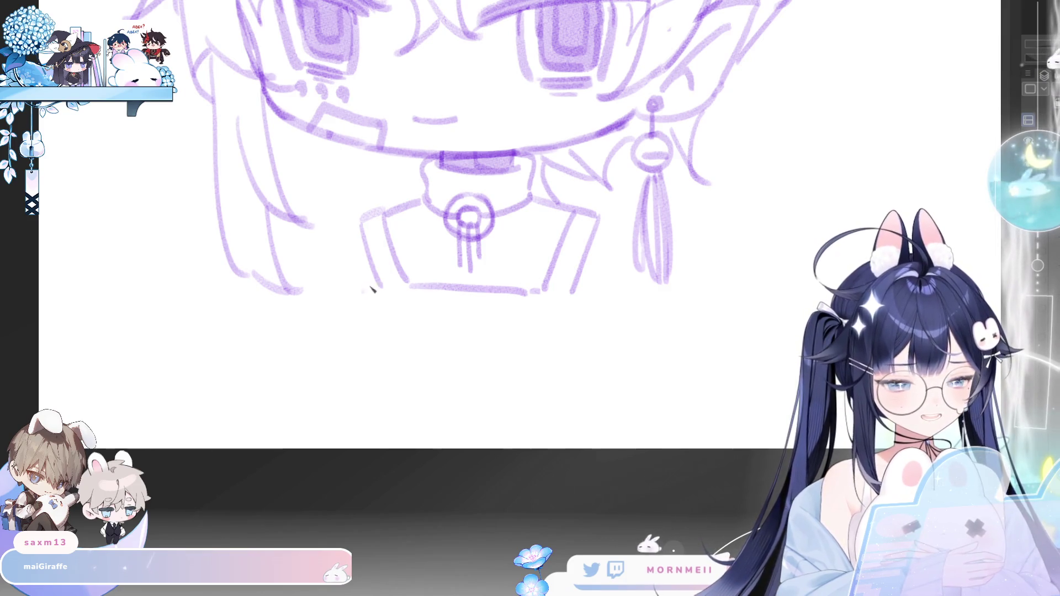
- Sketch the chest curve below the collar, redrawn longer and extended downward
key("h")
left_click_drag(692, 307, 624, 317)
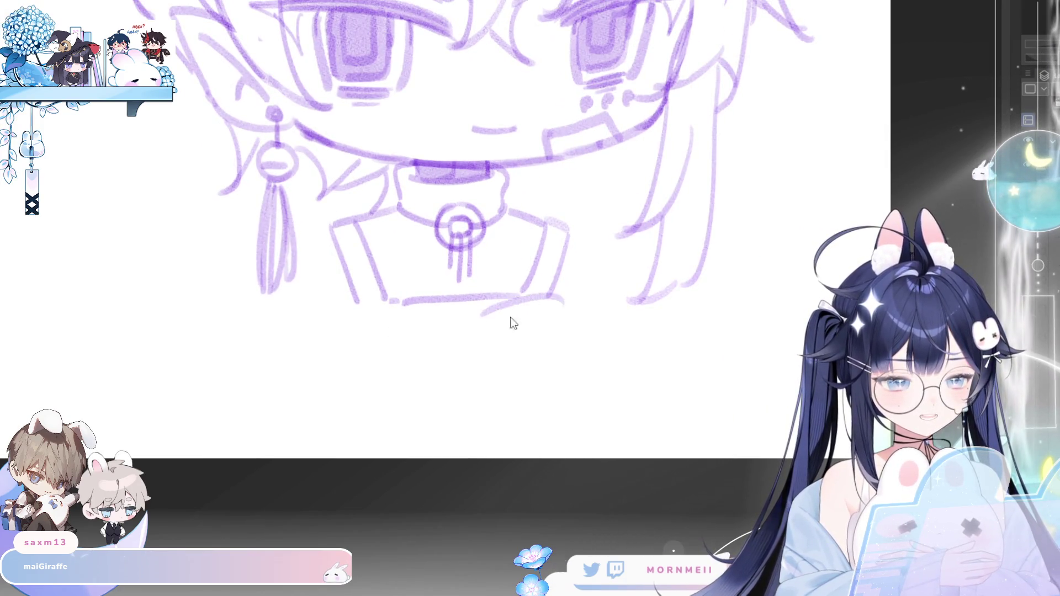
left_click_drag(557, 299, 459, 335)
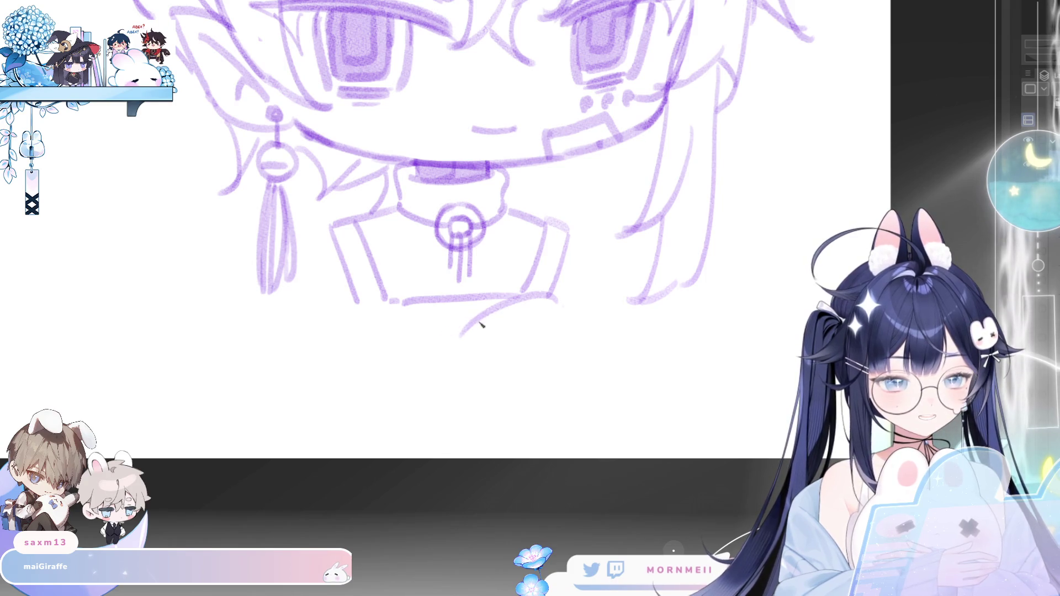
key("ctrl+z")
left_click_drag(557, 295, 399, 377)
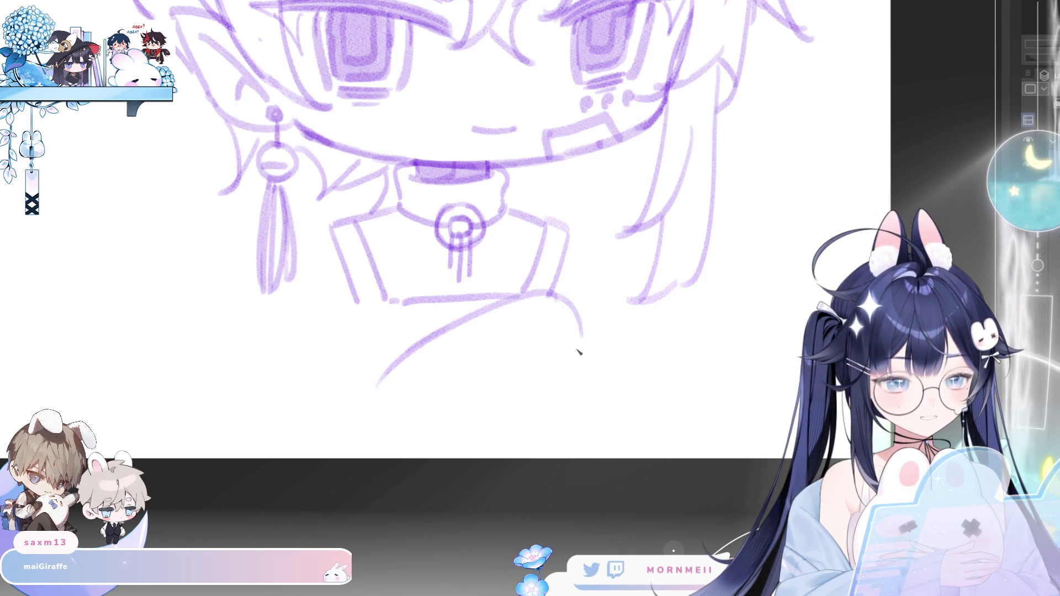
key("h")
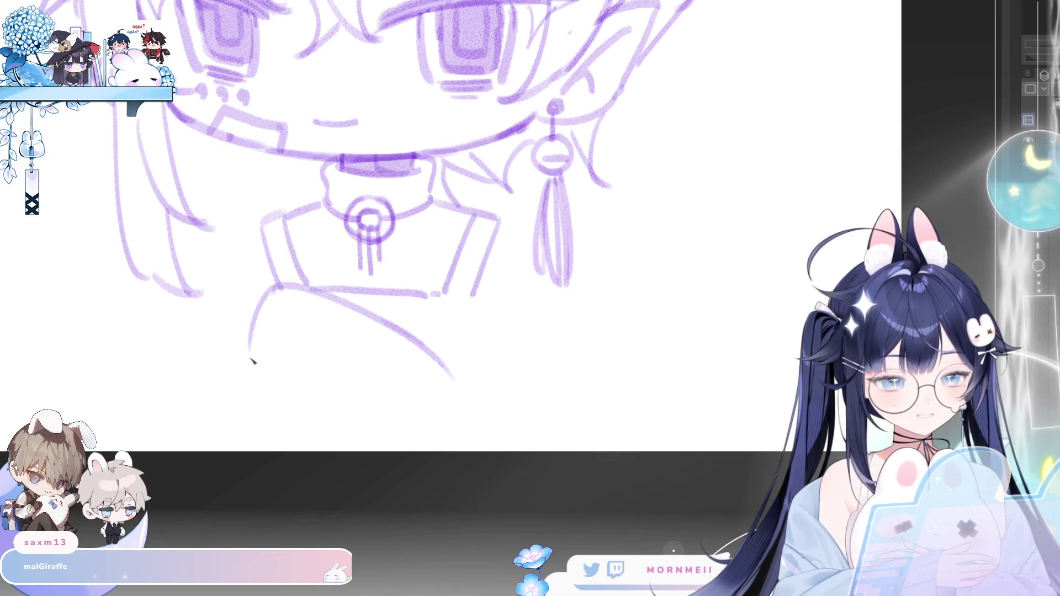
left_click_drag(275, 287, 261, 411)
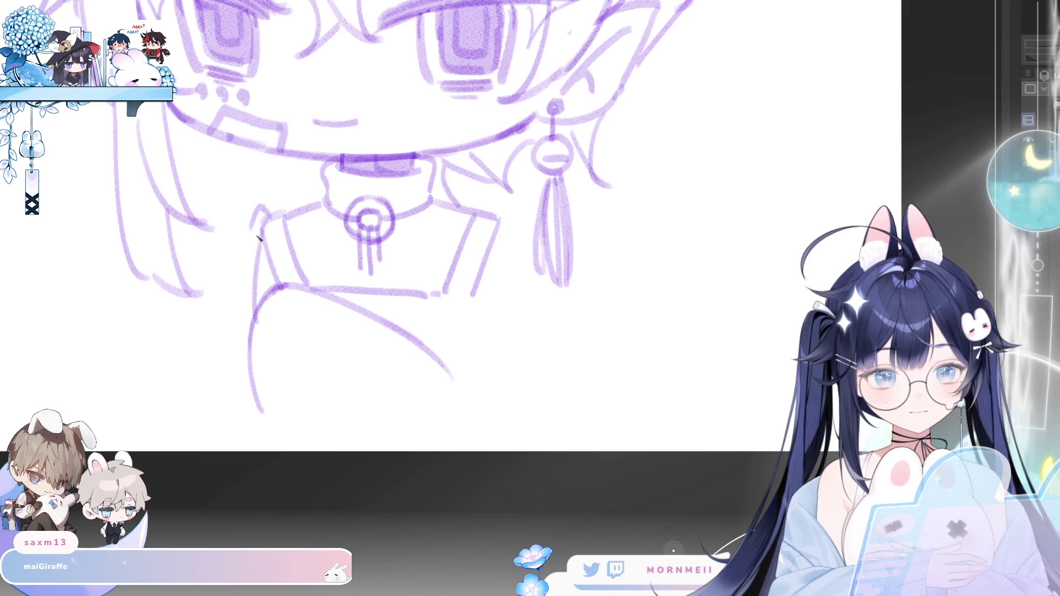
- Draw long body lines down the left side of the torso
left_click_drag(246, 224, 246, 358)
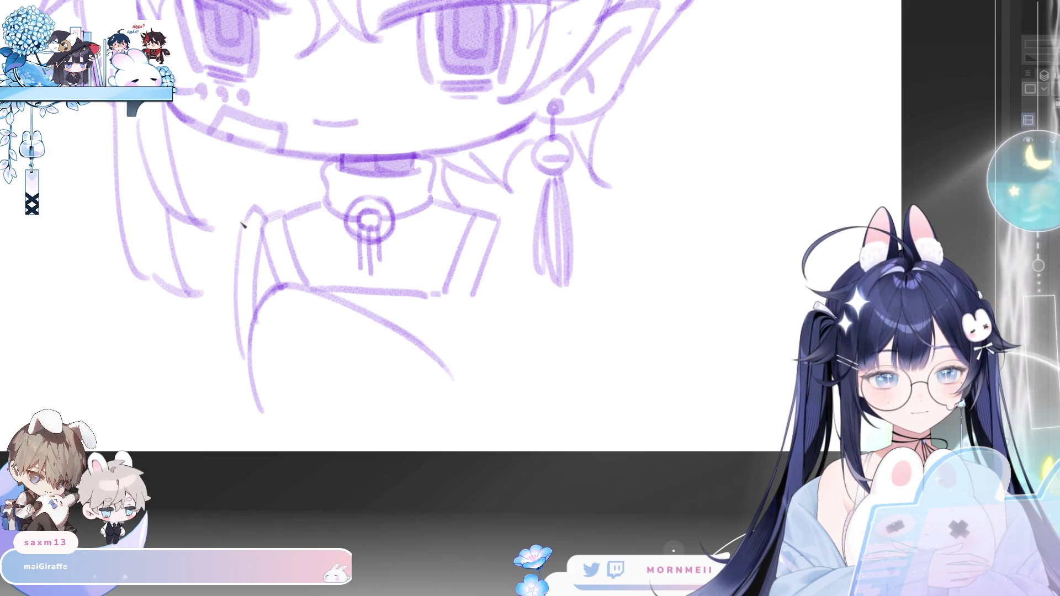
left_click_drag(237, 230, 229, 364)
key("ctrl+z")
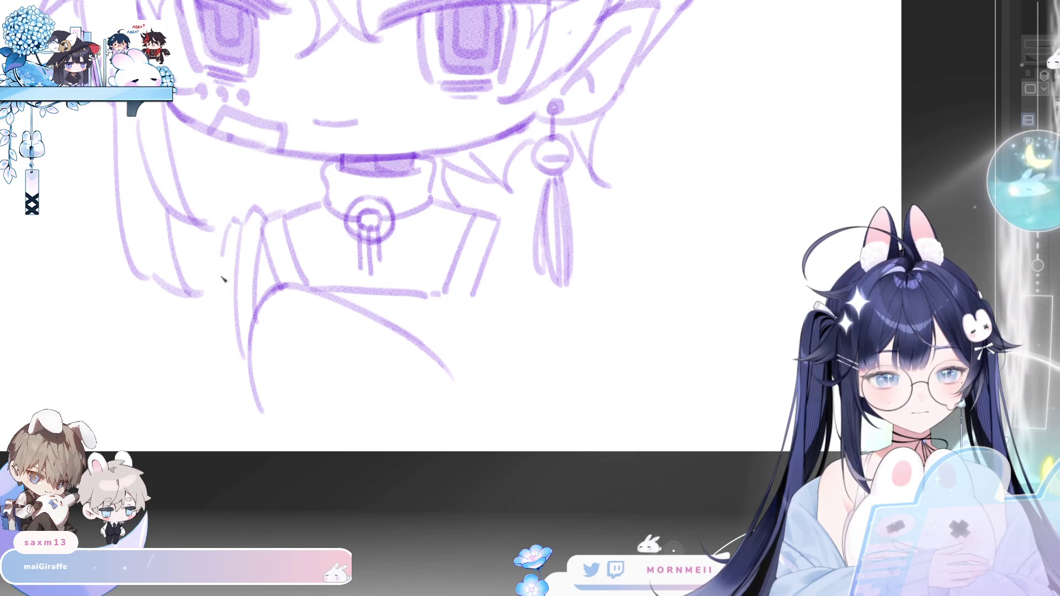
left_click_drag(225, 258, 248, 389)
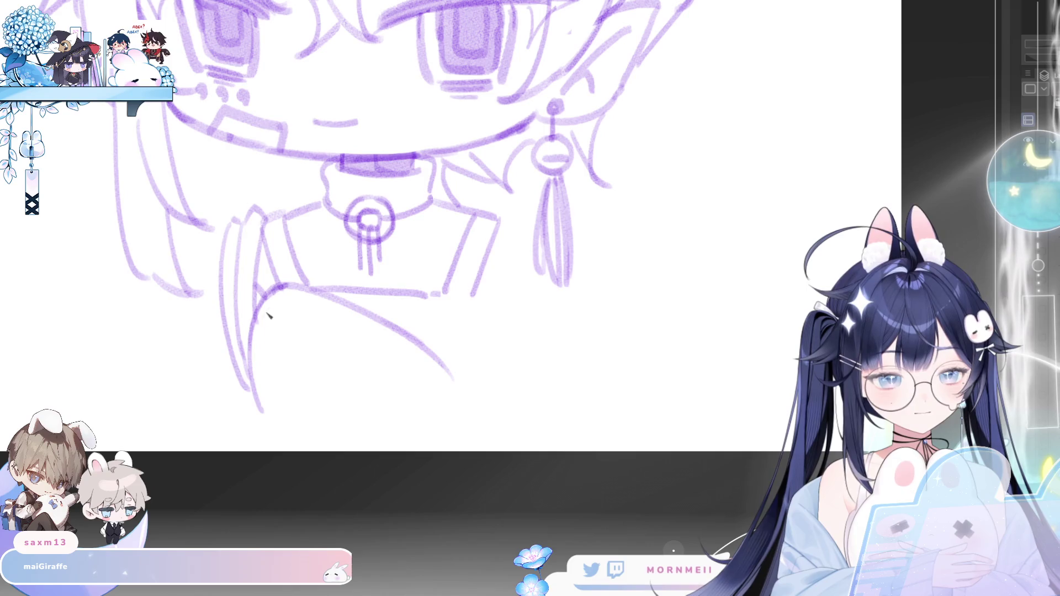
key("h")
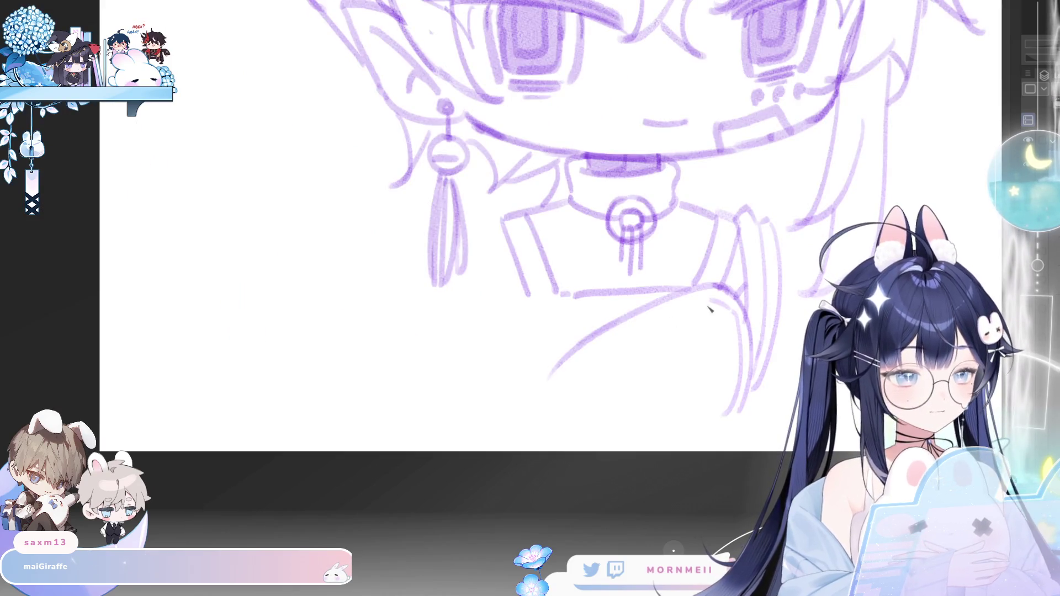
key("h")
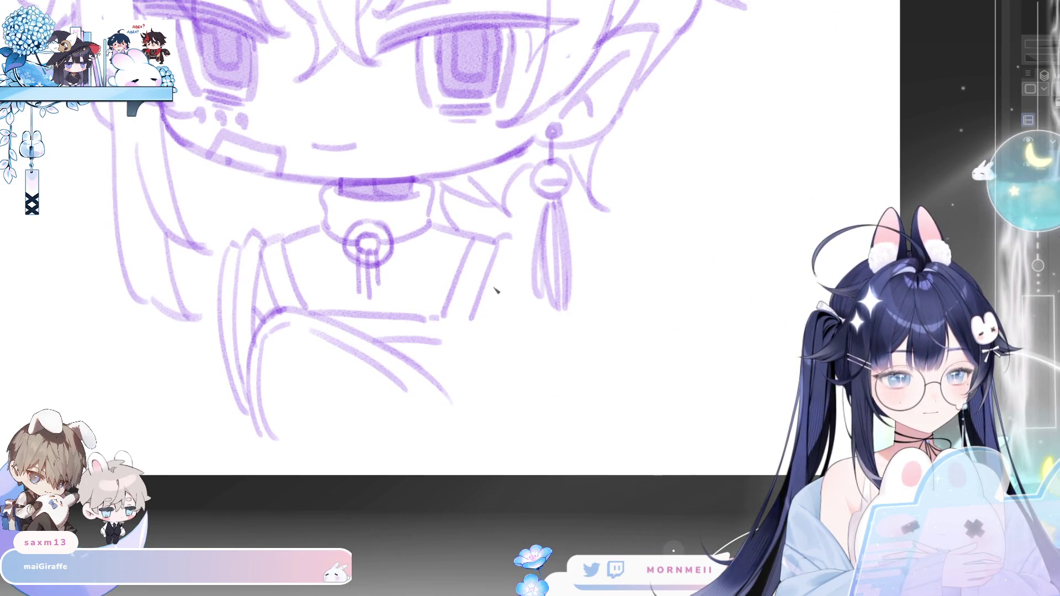
- Draw torso lines down the right side from the shoulder
left_click_drag(494, 241, 467, 396)
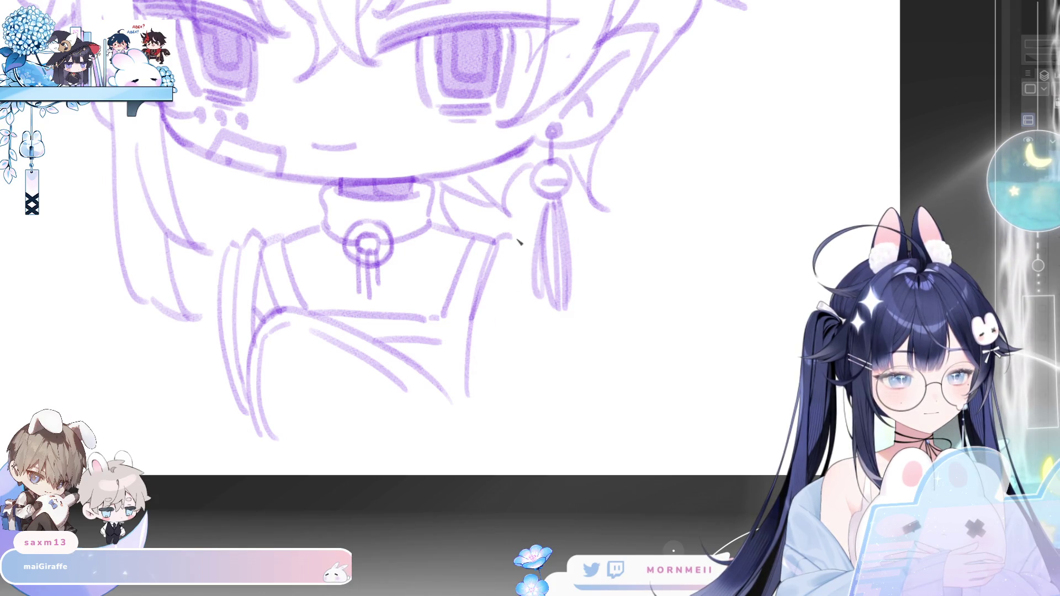
left_click_drag(516, 246, 472, 369)
left_click_drag(534, 242, 494, 362)
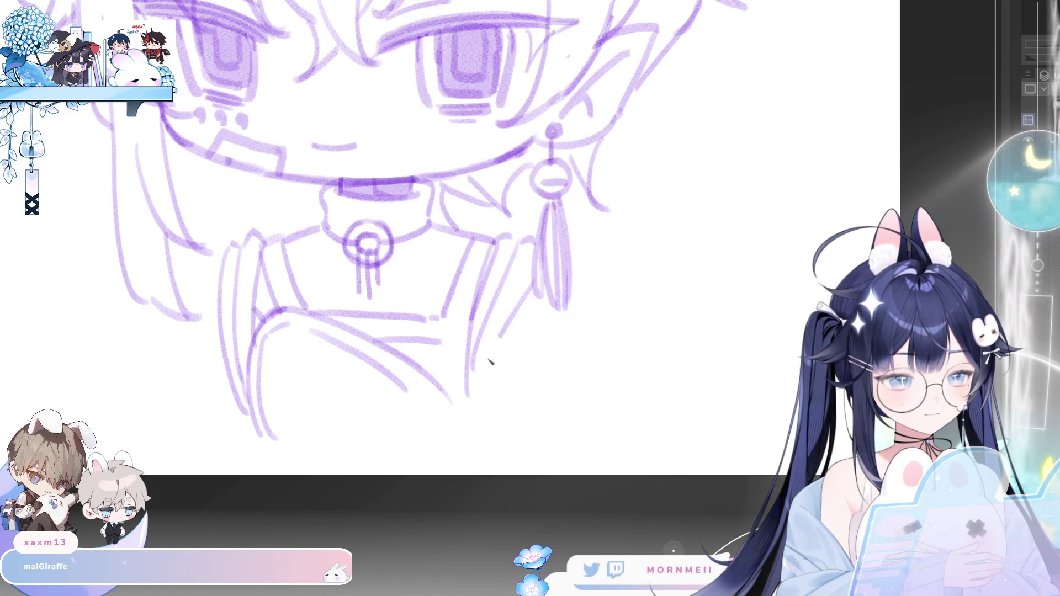
left_click_drag(468, 323, 481, 424)
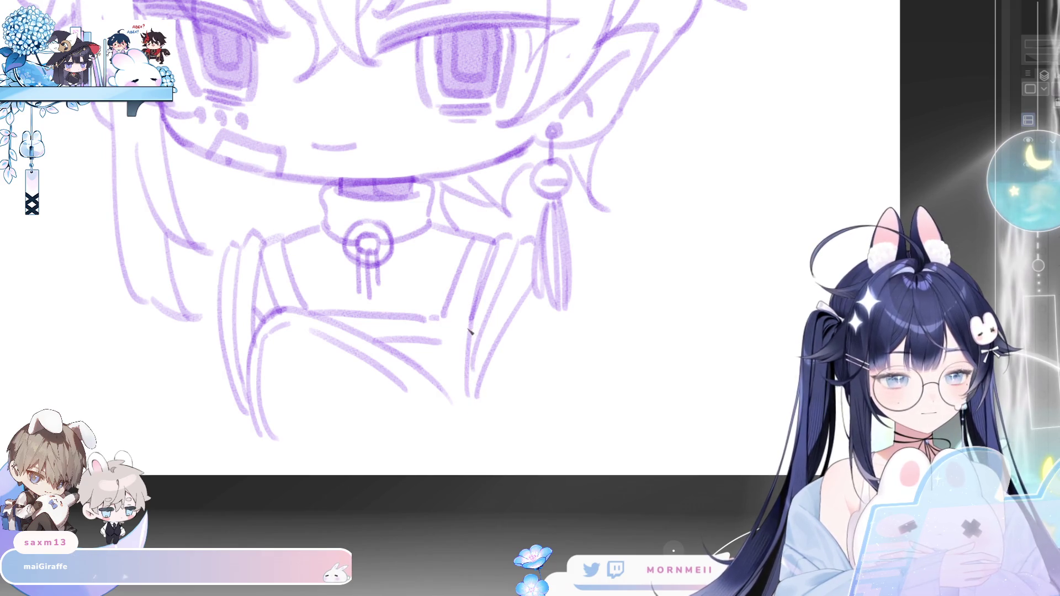
key("h")
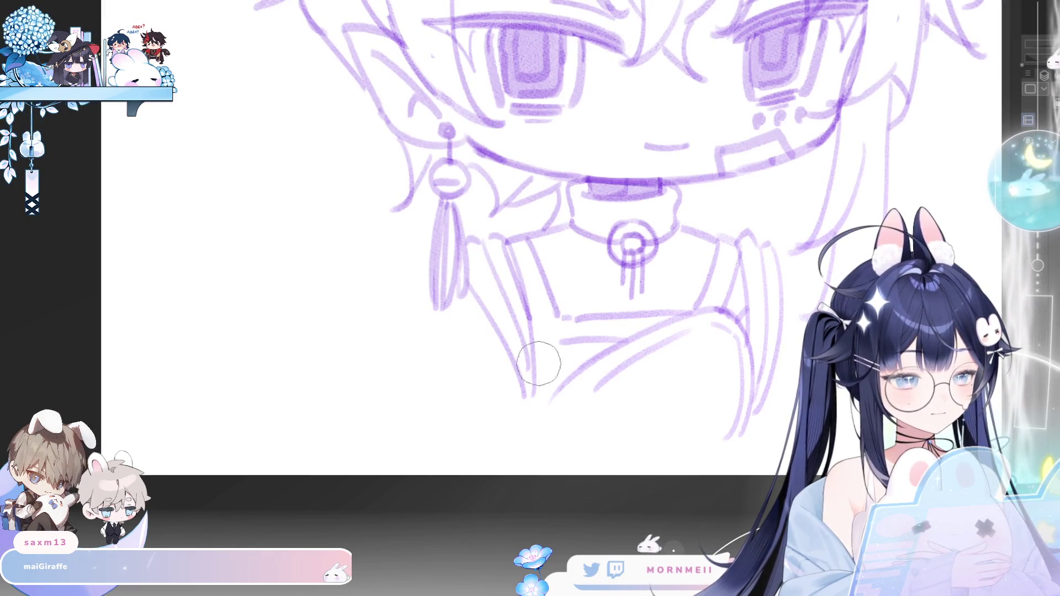
key("h")
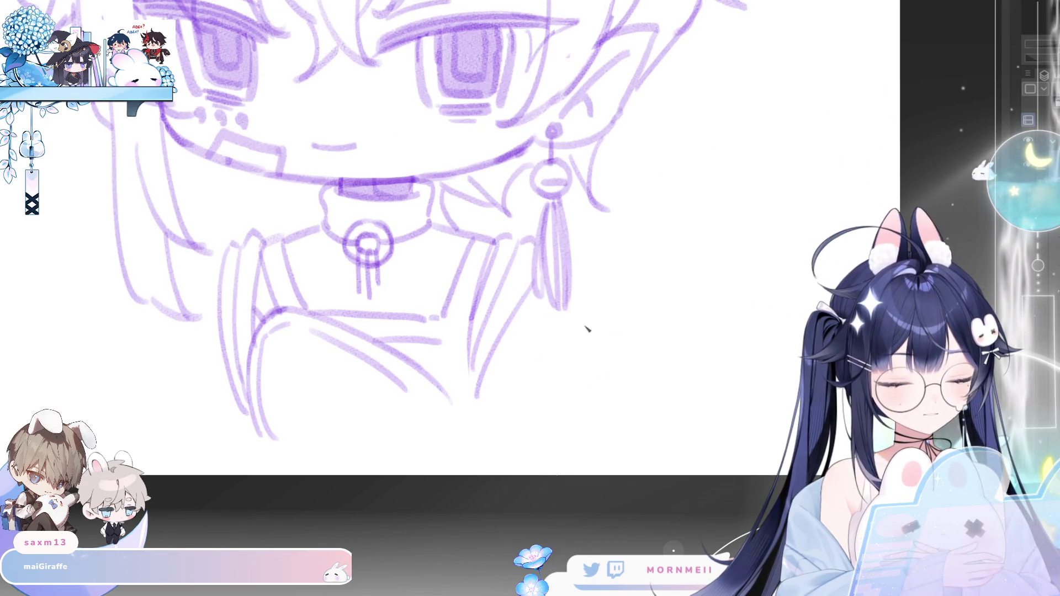
- Add a small loop at the lower right torso and try long side lines, undoing the stray ones
left_click_drag(479, 399, 490, 393)
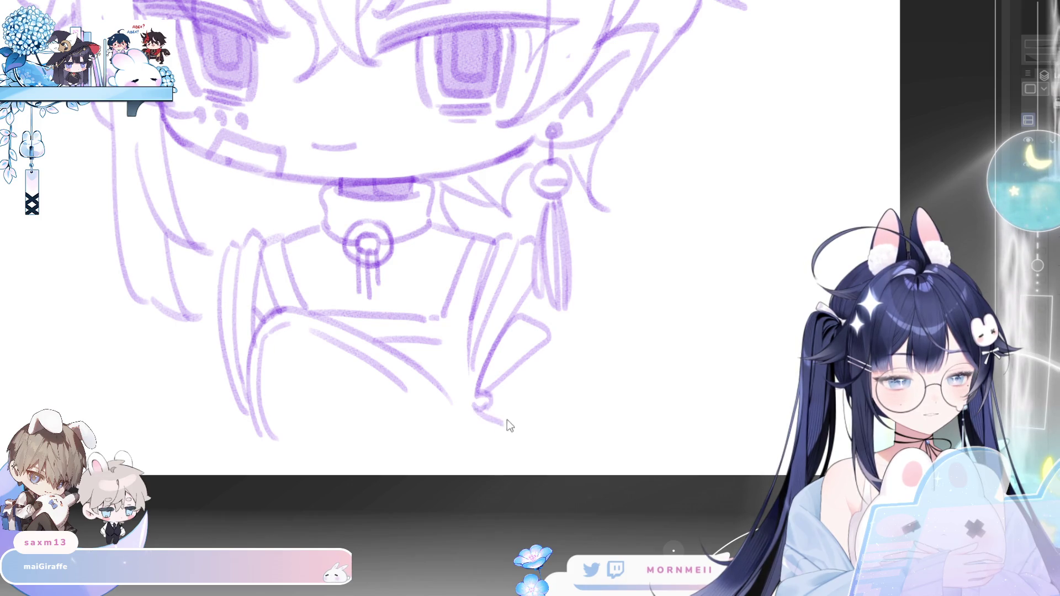
key("ctrl+z")
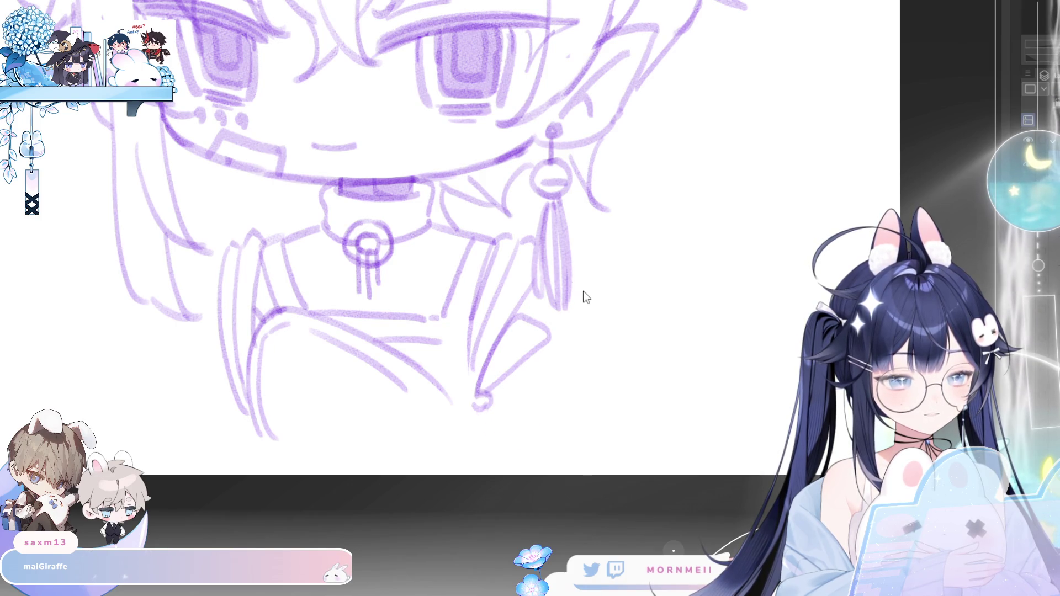
left_click_drag(570, 301, 597, 432)
left_click_drag(220, 292, 197, 364)
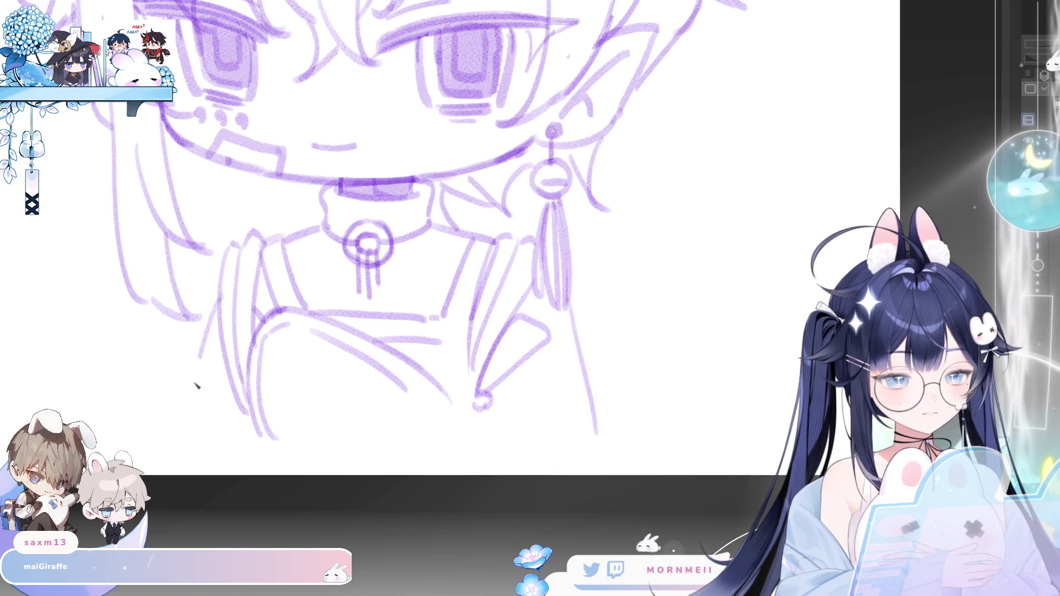
key("ctrl+z")
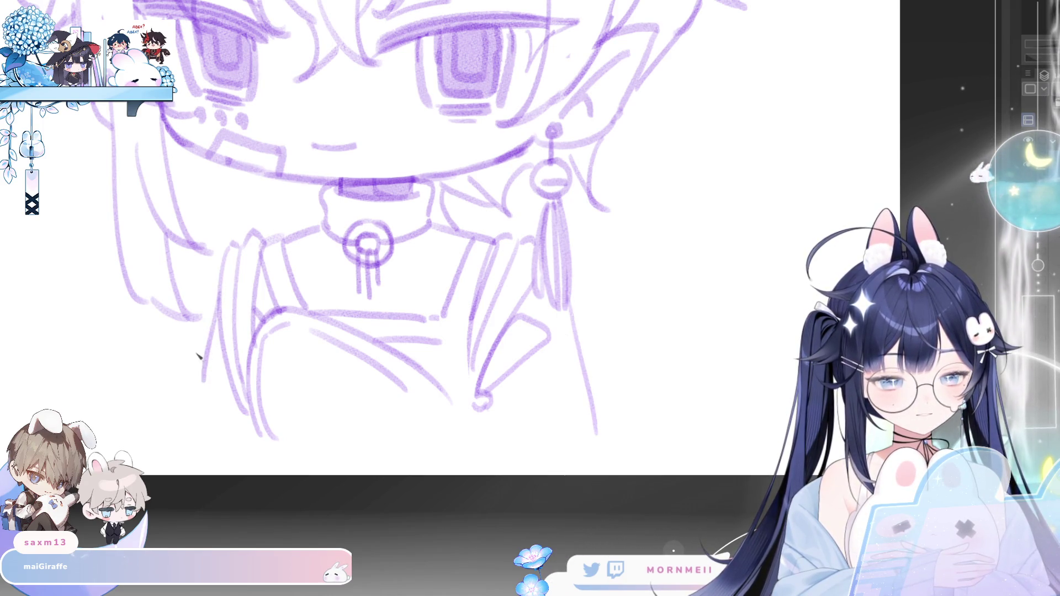
key("ctrl+z")
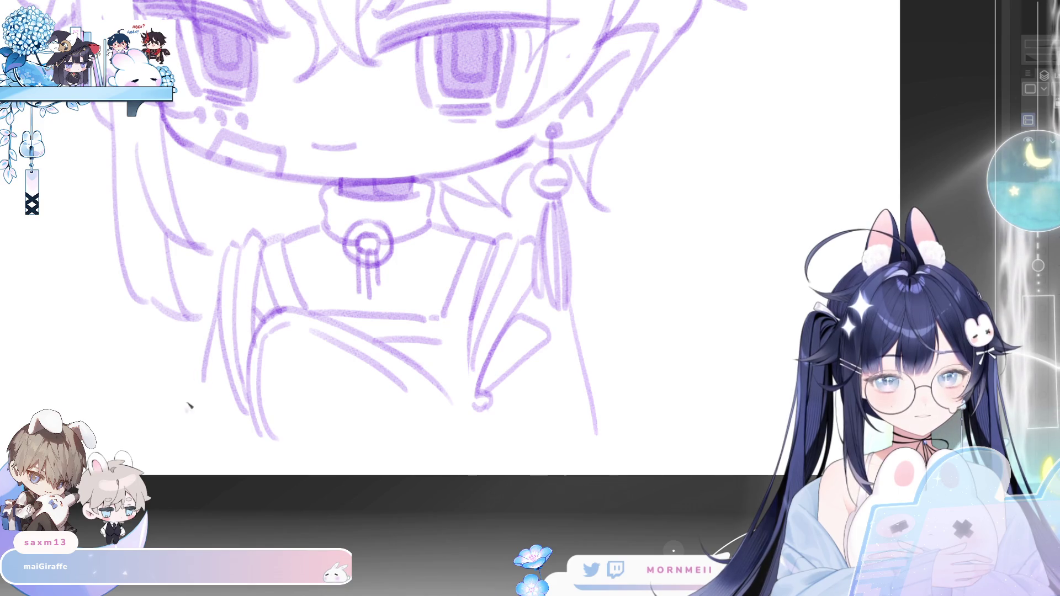
scroll(248, 398, "down", 3)
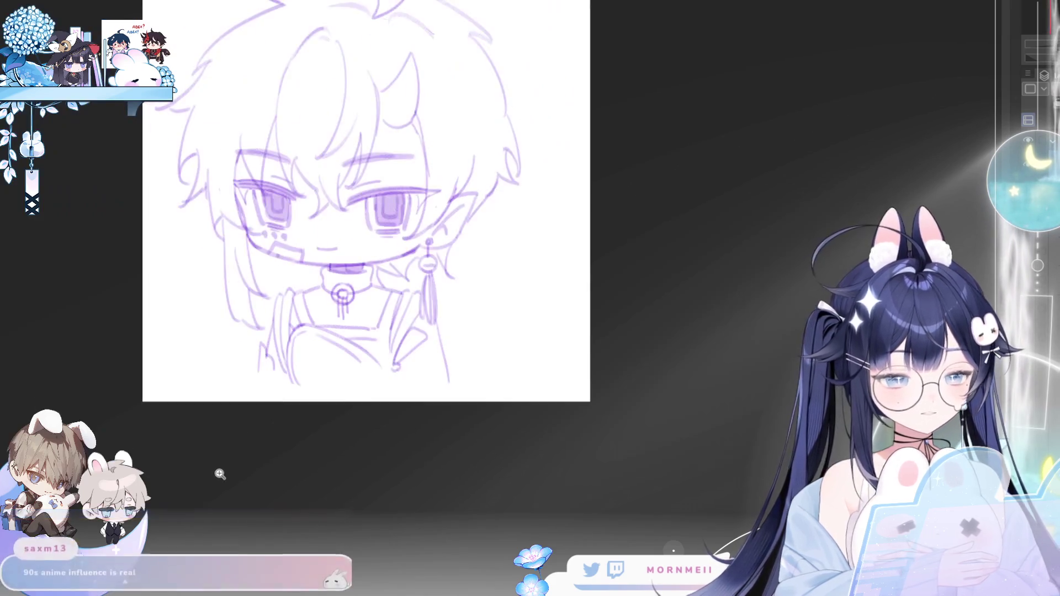
- Enlarge the whole sketch with Ctrl+T and reposition it lower right on the canvas
key("h")
key("h")
scroll(464, 319, "up", 2)
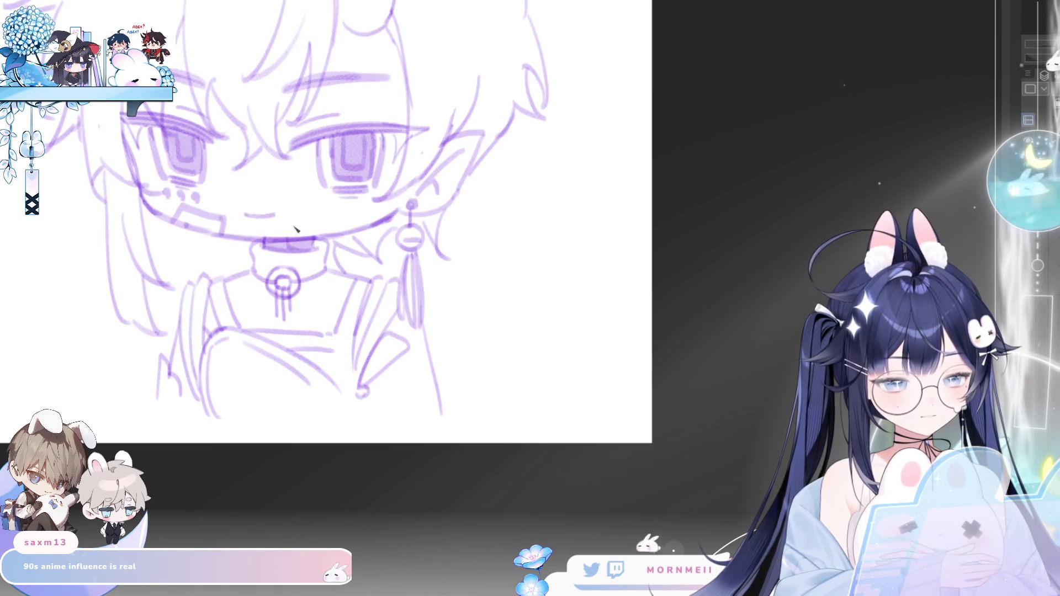
scroll(573, 384, "down", 2)
left_click_drag(421, 207, 428, 218)
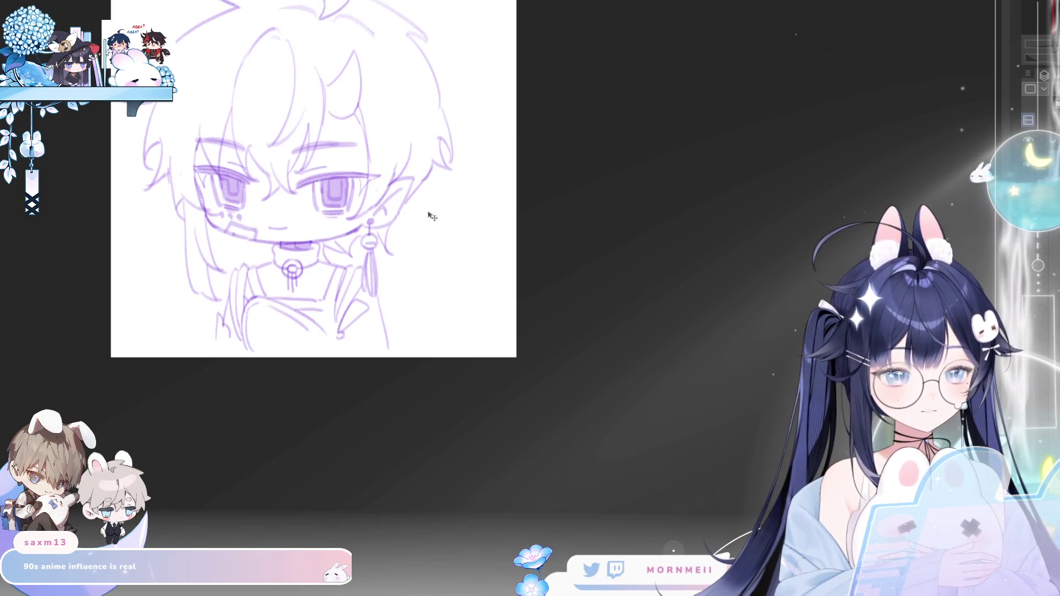
key("ctrl+t")
left_click_drag(292, 355, 297, 367)
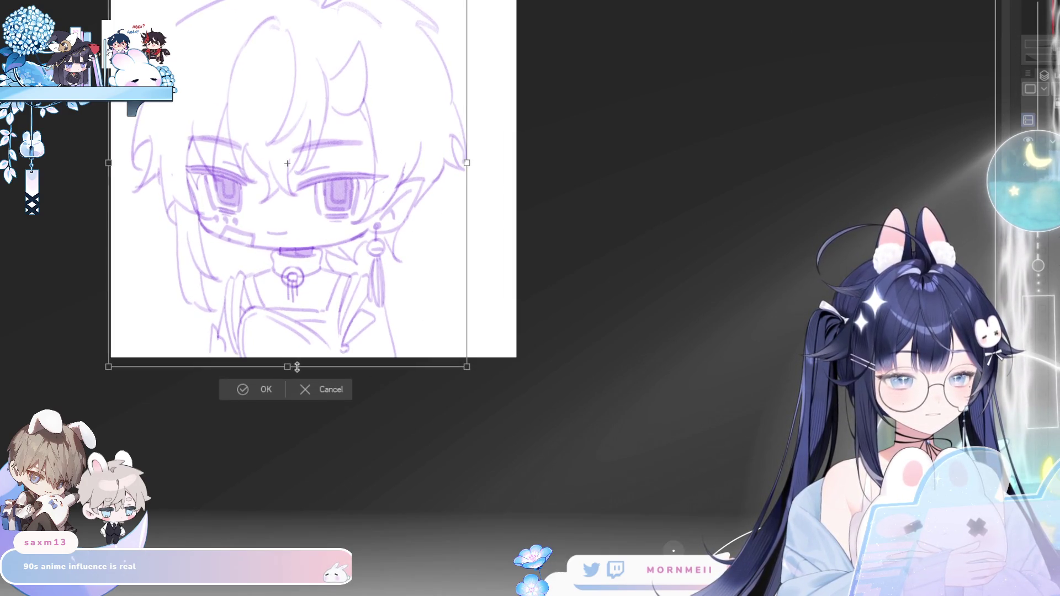
left_click_drag(410, 296, 435, 301)
left_click_drag(442, 295, 432, 302)
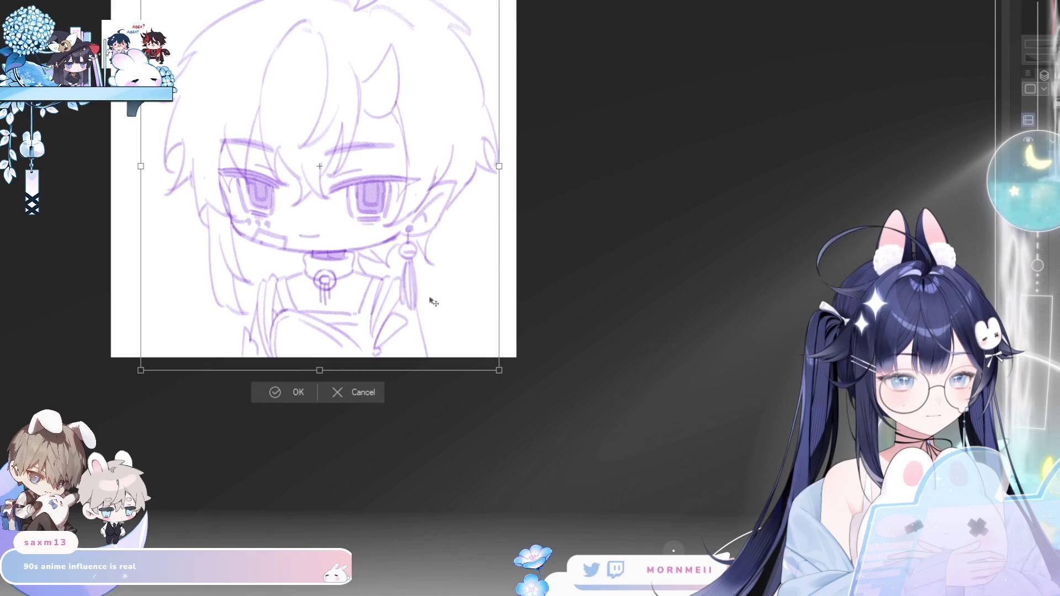
left_click_drag(282, 394, 322, 474)
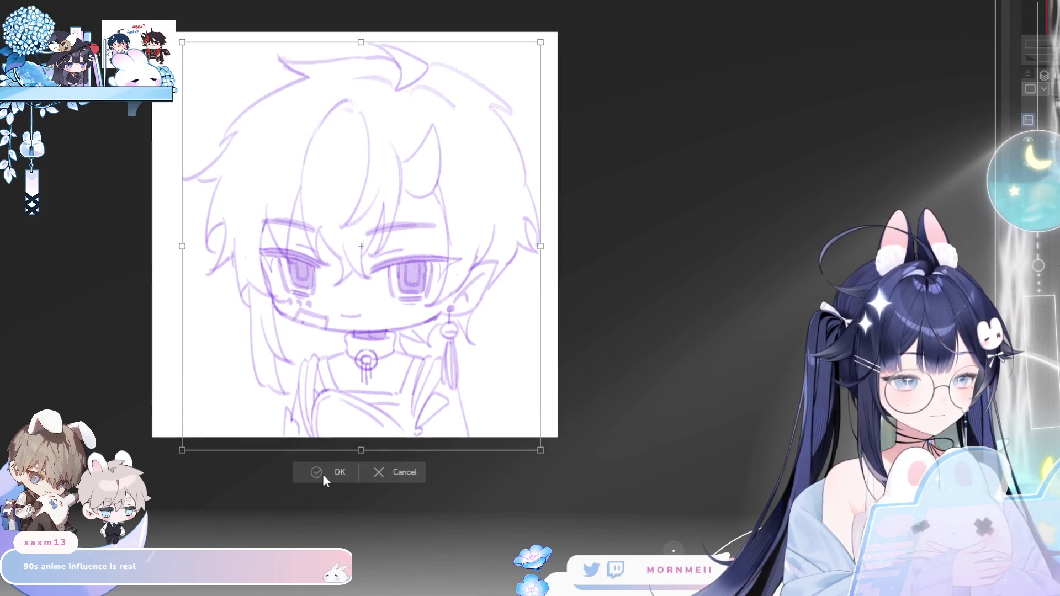
left_click(321, 476)
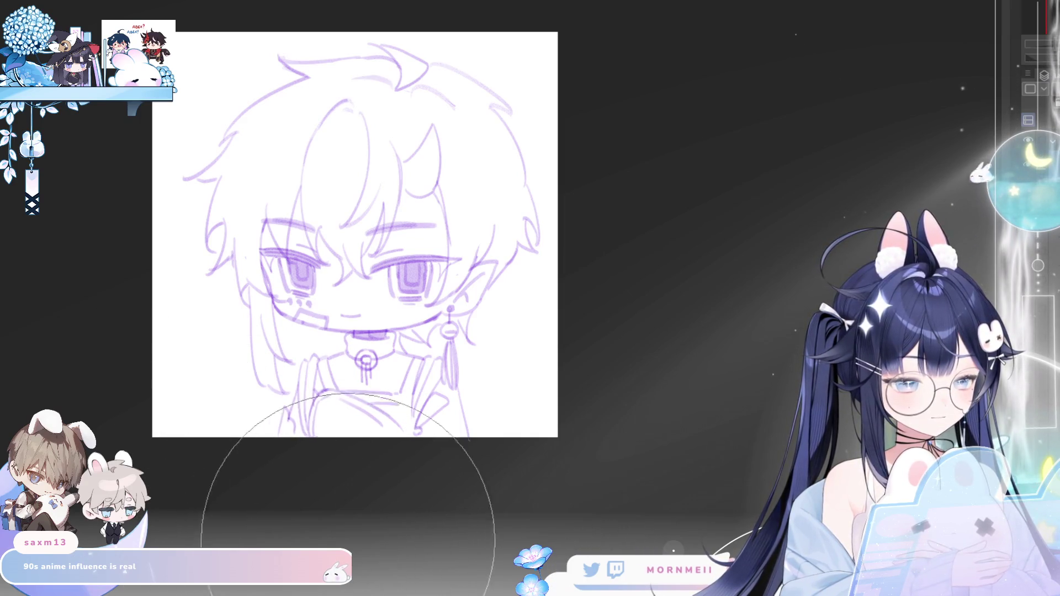
key("m")
key("m")
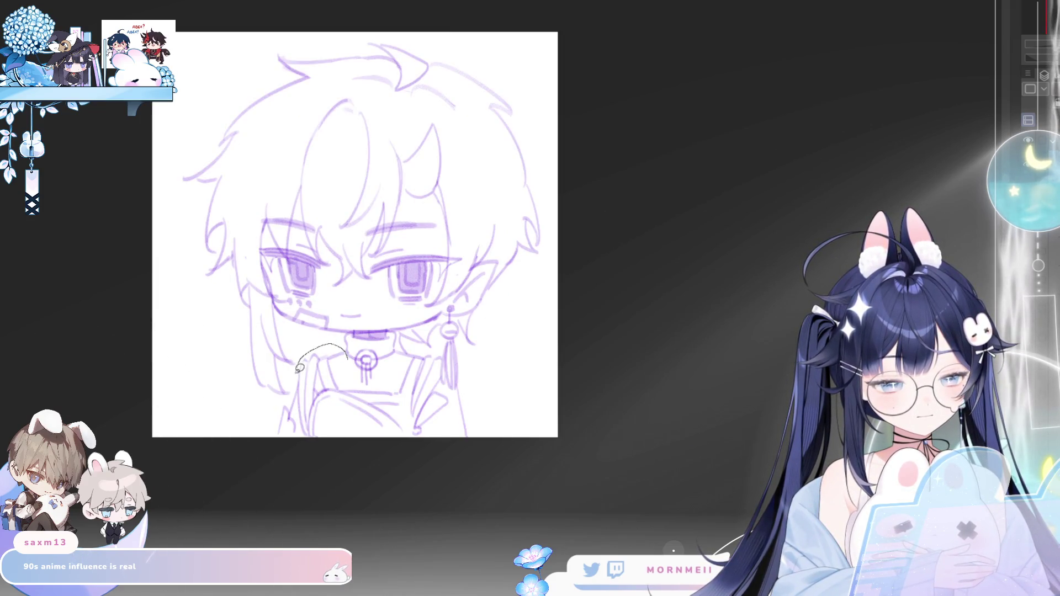
- Lasso the left chest lines and skew them into a new shape
mouse_move(333, 500)
left_mouse_down()
mouse_move(418, 403)
mouse_move(414, 390)
left_mouse_up()
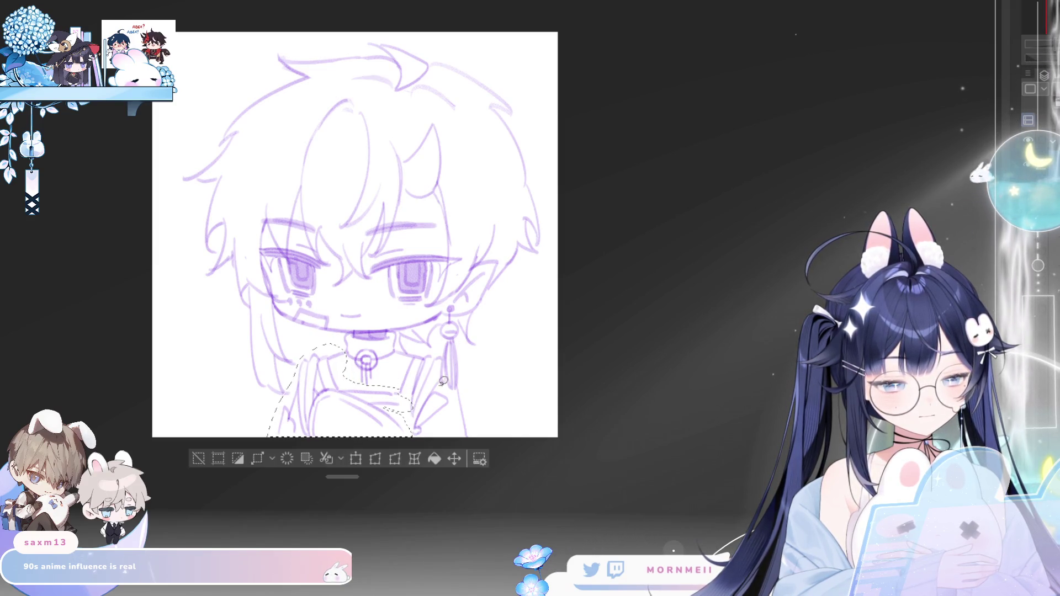
left_click(376, 459)
left_click_drag(523, 349, 384, 235)
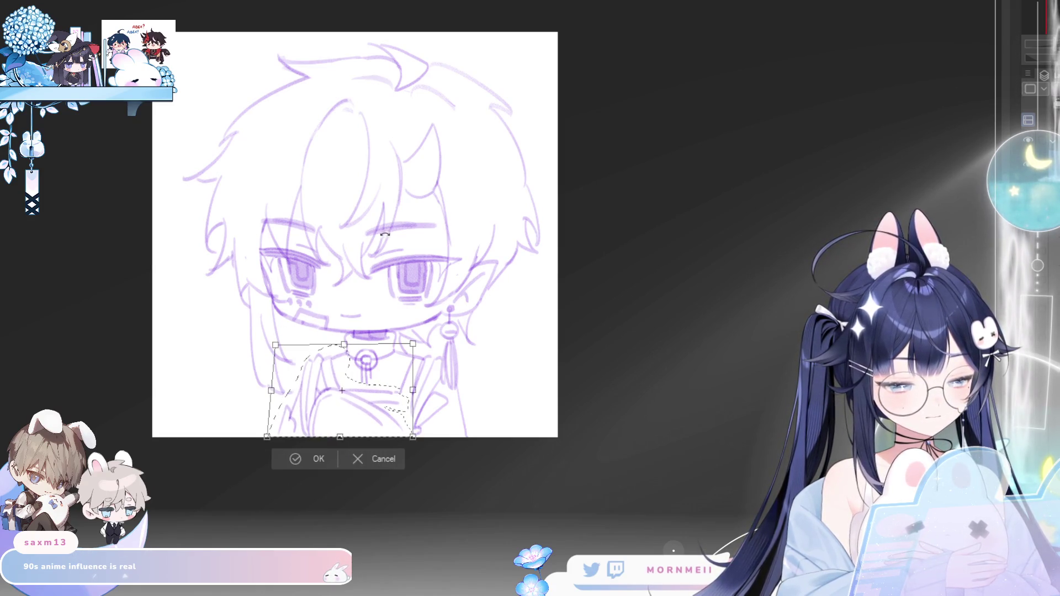
left_click(295, 461)
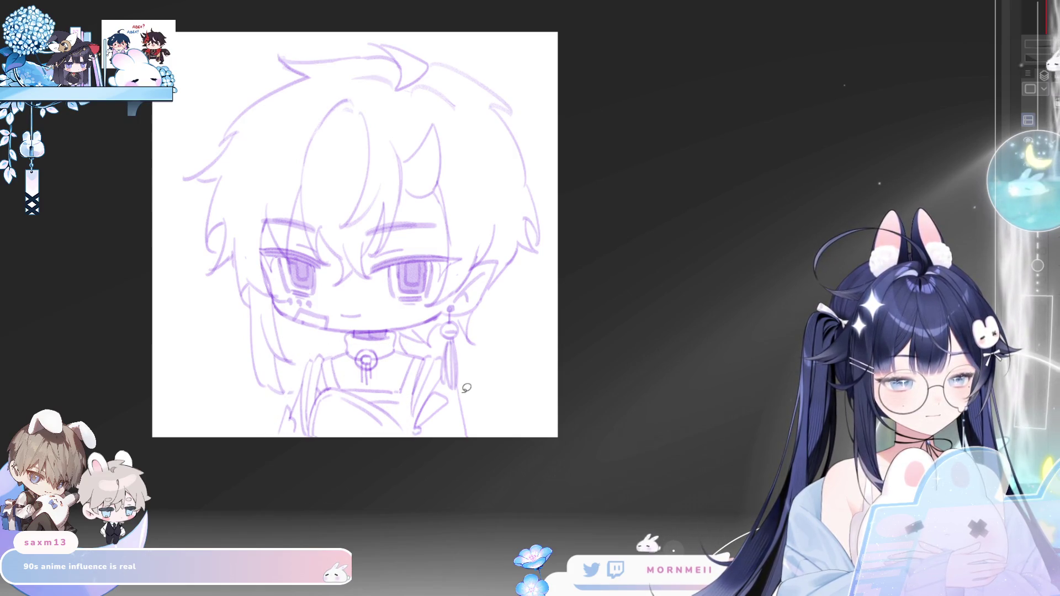
- Lasso the right chest lines beside the earring and distort them inward
left_click_drag(437, 344, 455, 389)
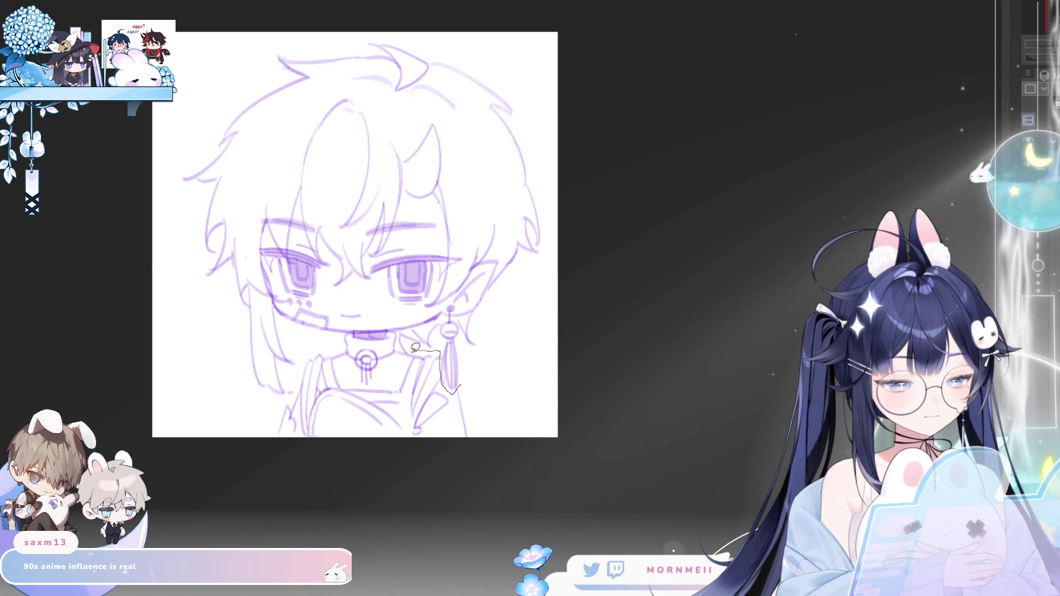
left_click_drag(415, 348, 398, 354)
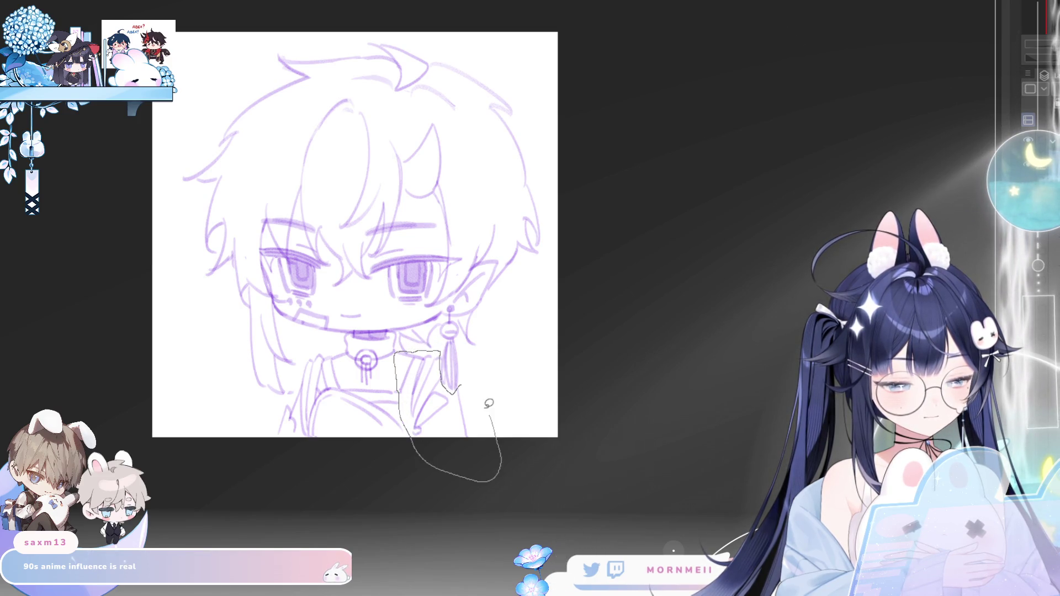
left_click_drag(489, 404, 490, 406)
left_click(480, 461)
left_click_drag(495, 351, 483, 355)
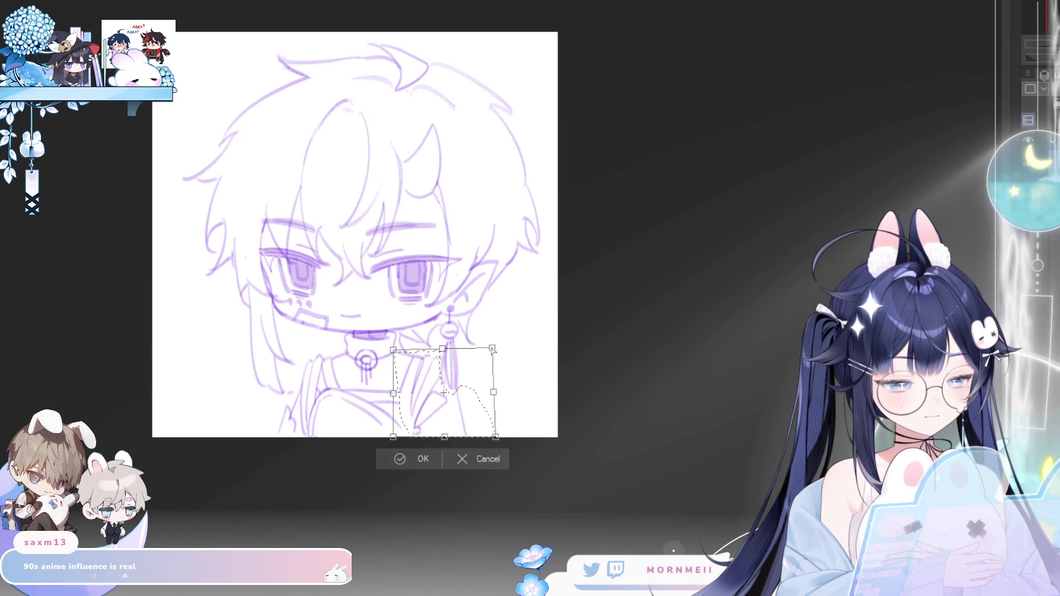
left_click(408, 460)
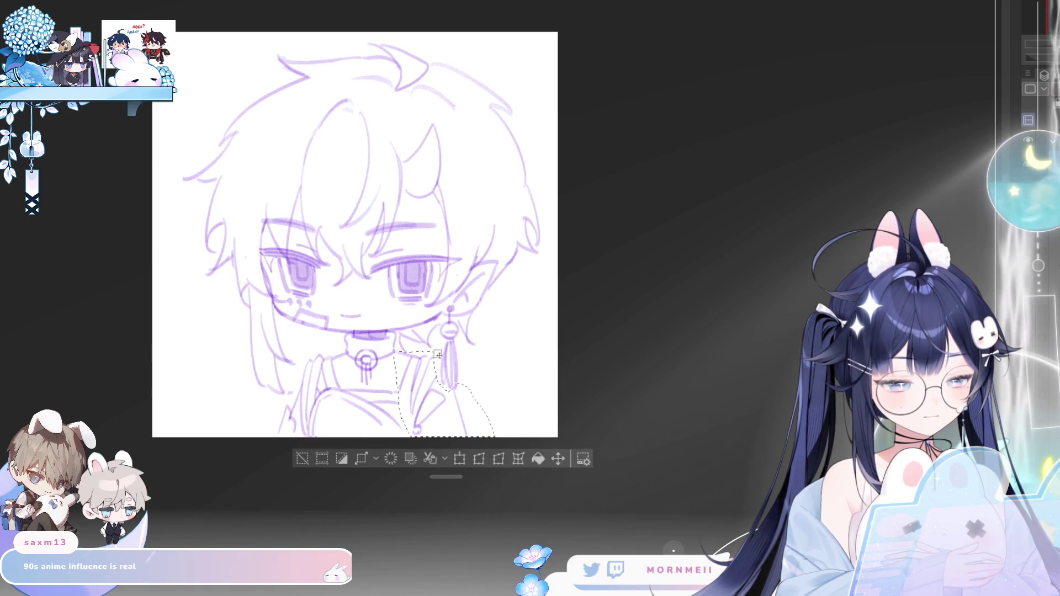
key("ctrl+d")
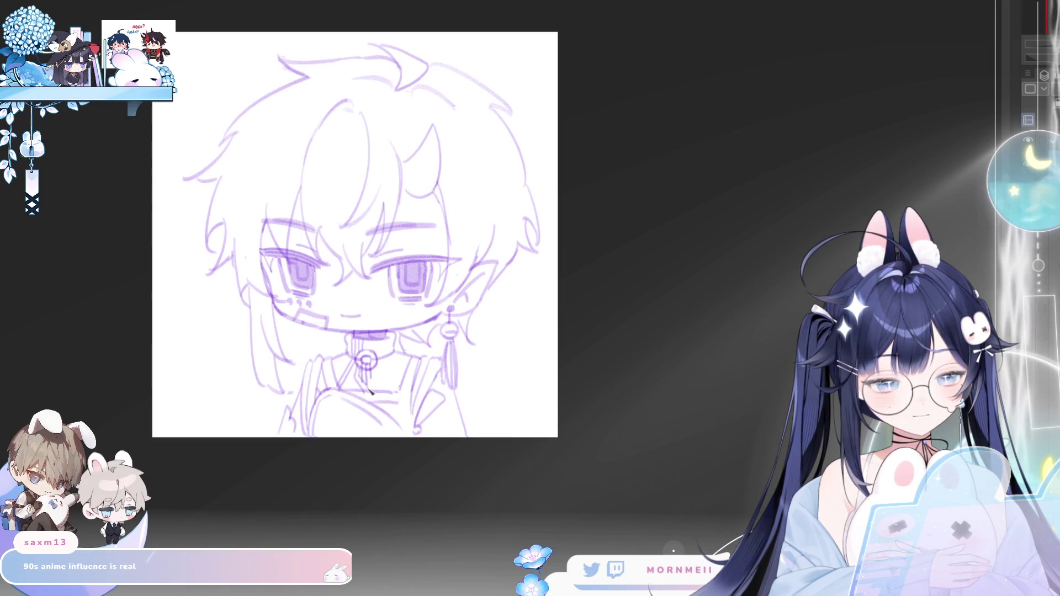
scroll(368, 375, "up", 2)
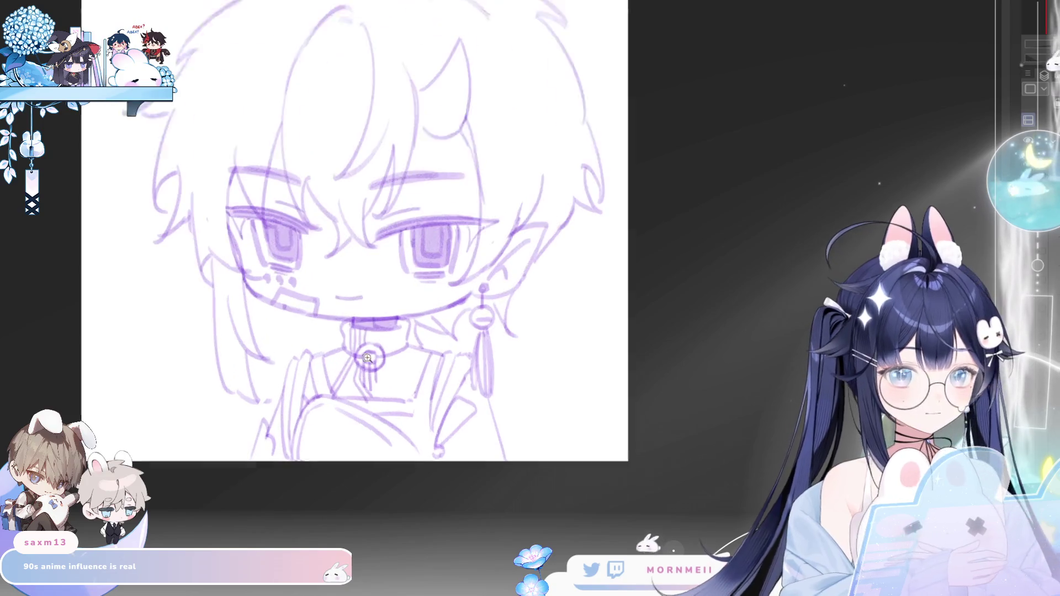
- Fill the collar with purple shading and add a curved shaded band across the lower chest
left_click_drag(334, 386, 348, 355)
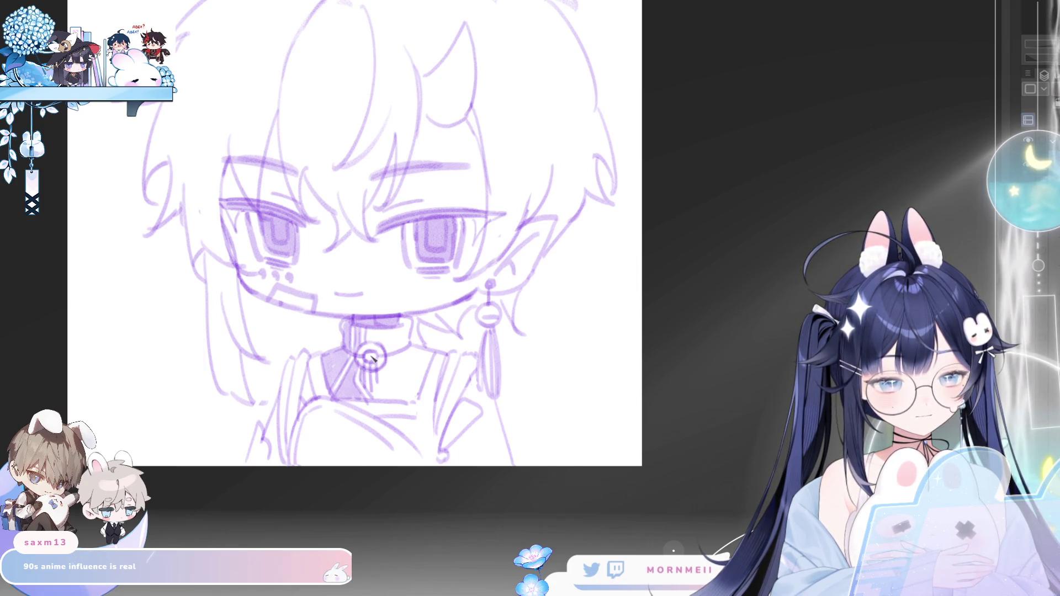
mouse_move(373, 341)
left_mouse_down()
mouse_move(370, 329)
mouse_move(393, 354)
left_mouse_up()
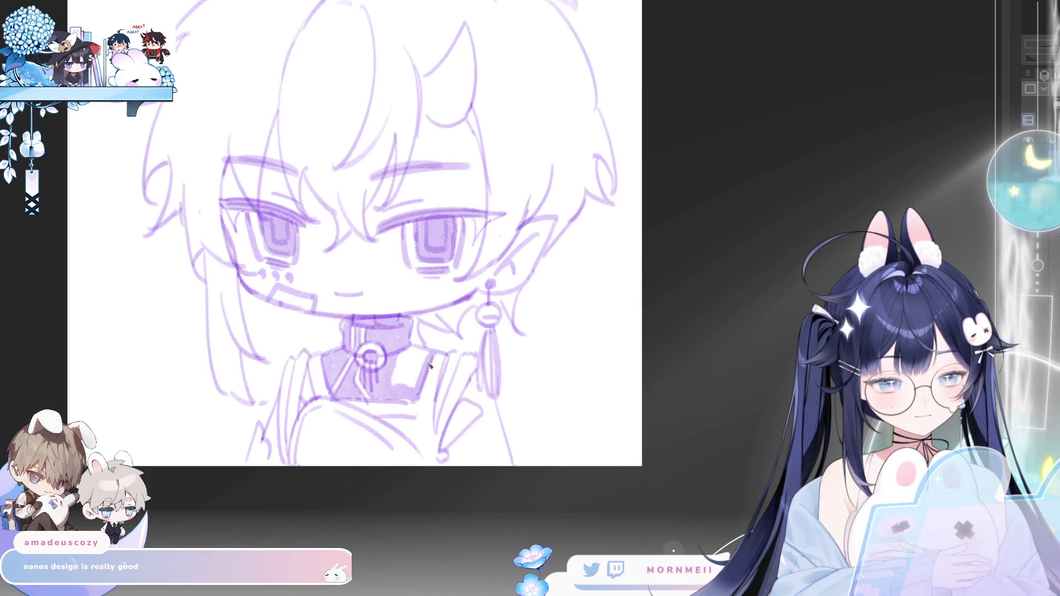
mouse_move(424, 358)
left_mouse_down()
mouse_move(406, 373)
mouse_move(415, 395)
left_mouse_up()
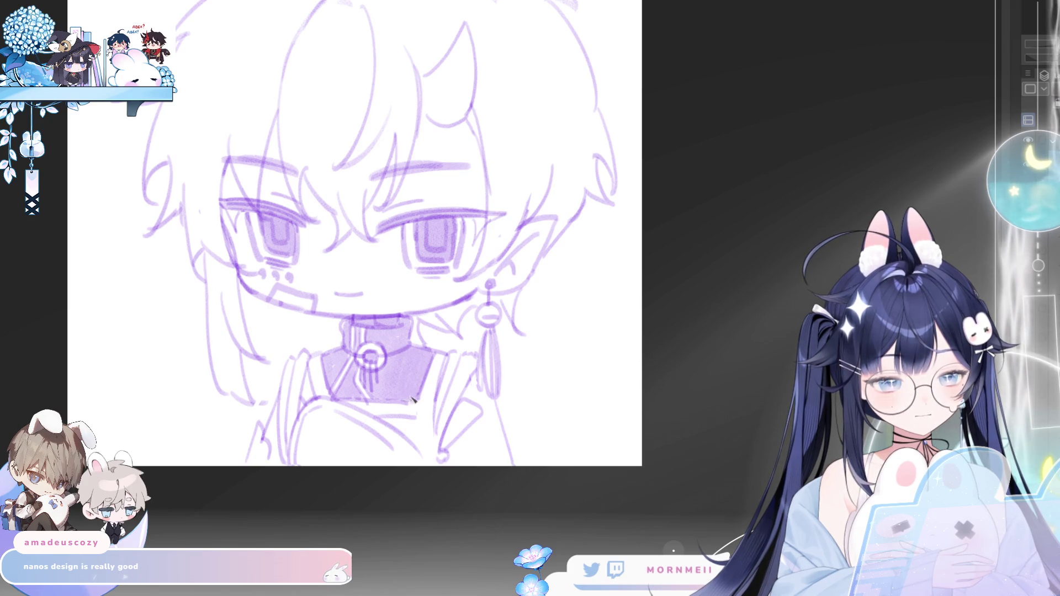
mouse_move(305, 463)
left_mouse_down()
mouse_move(314, 423)
mouse_move(340, 414)
mouse_move(373, 452)
mouse_move(381, 435)
mouse_move(310, 452)
left_mouse_up()
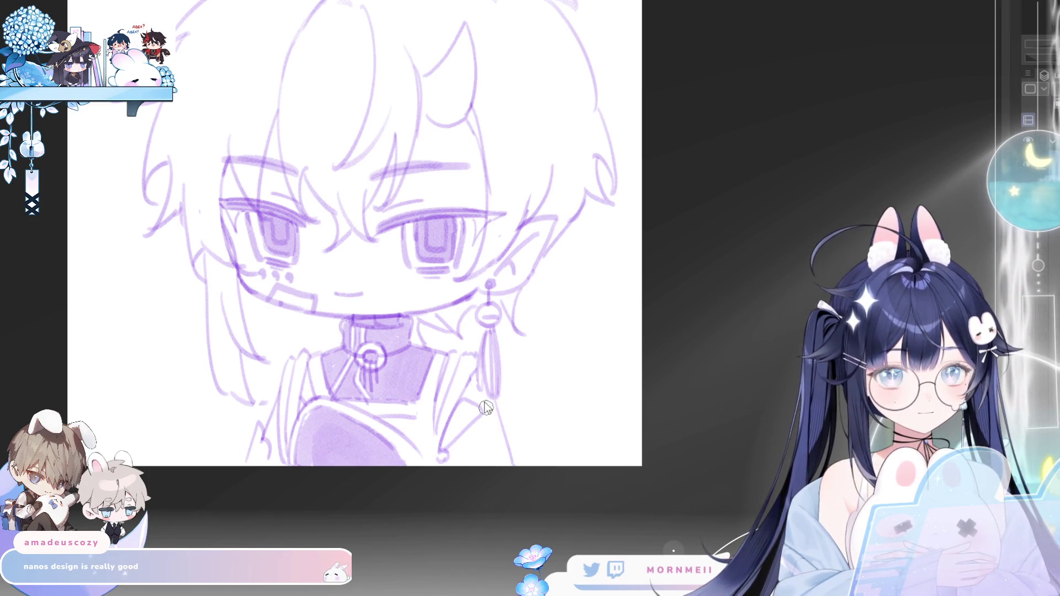
left_click_drag(556, 265, 516, 261)
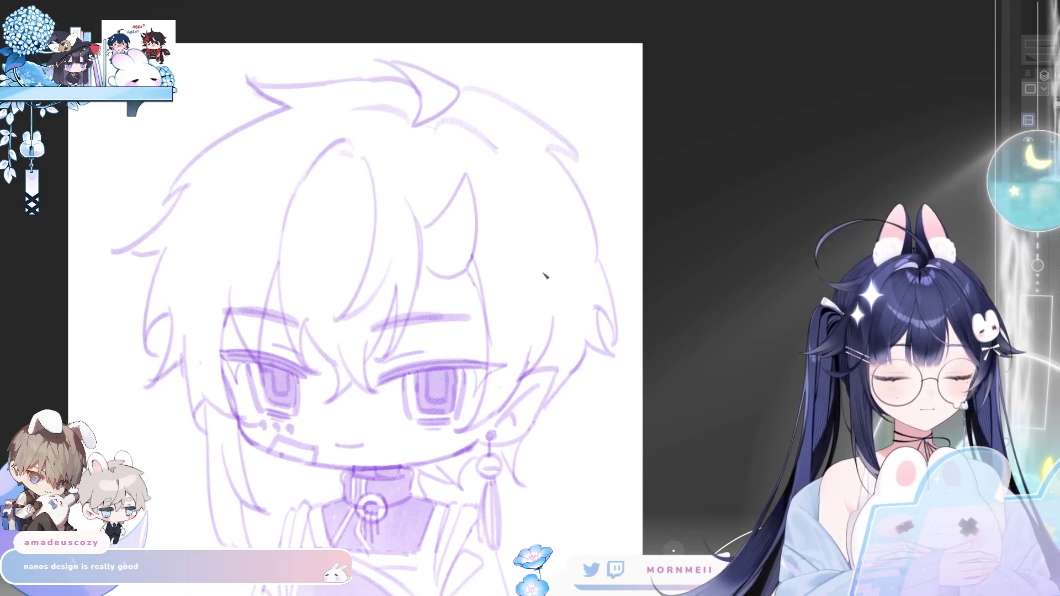
scroll(501, 386, "up", 3)
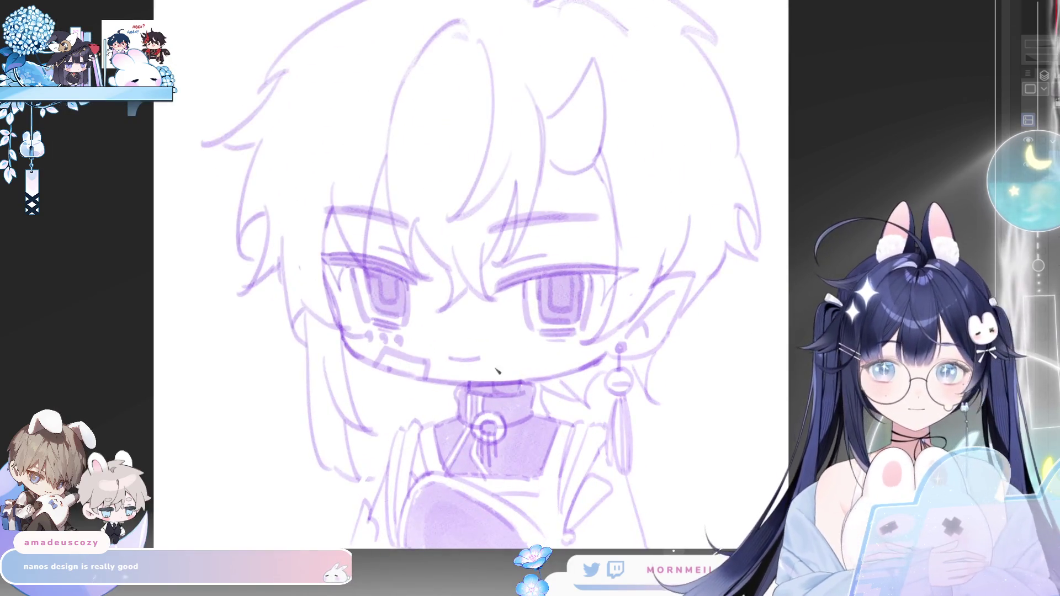
- Check the drawing mirrored and redraw a stroke on the upper-left hair outline
key("h")
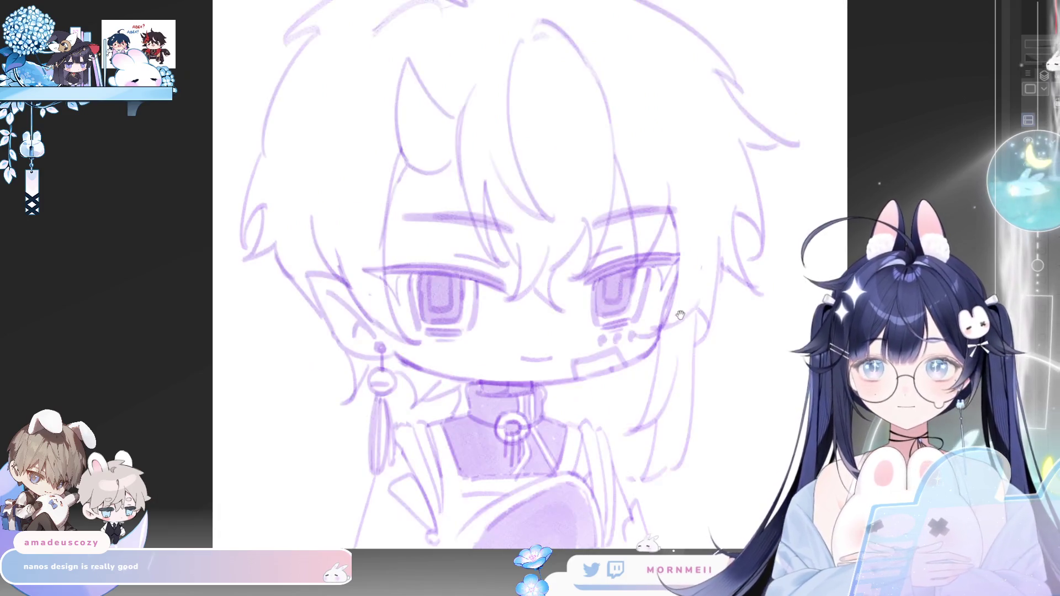
left_click_drag(500, 147, 420, 106)
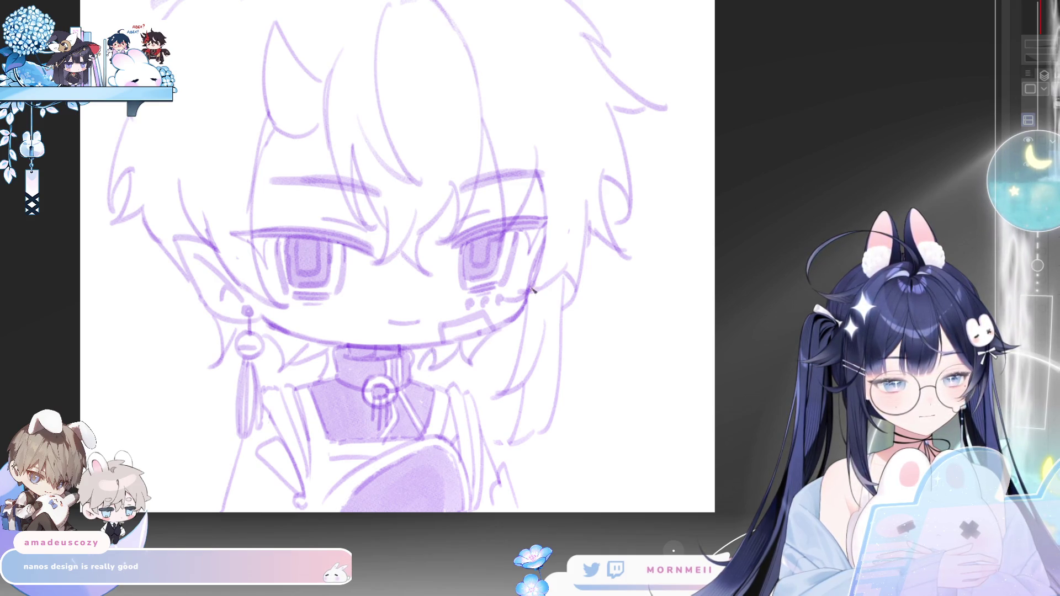
key("h")
left_click_drag(533, 290, 278, 336)
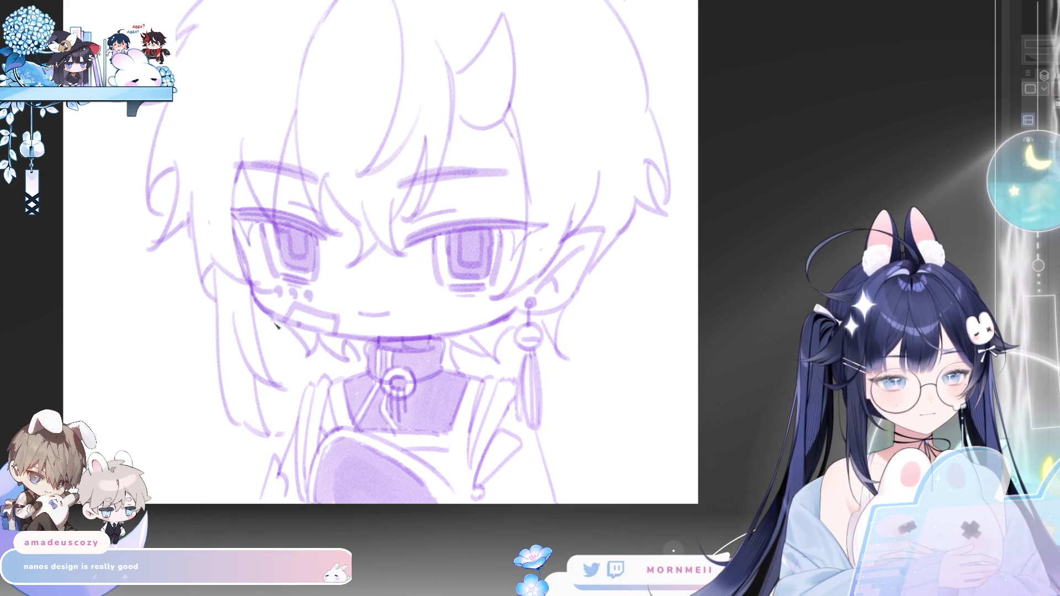
key("h")
key("h")
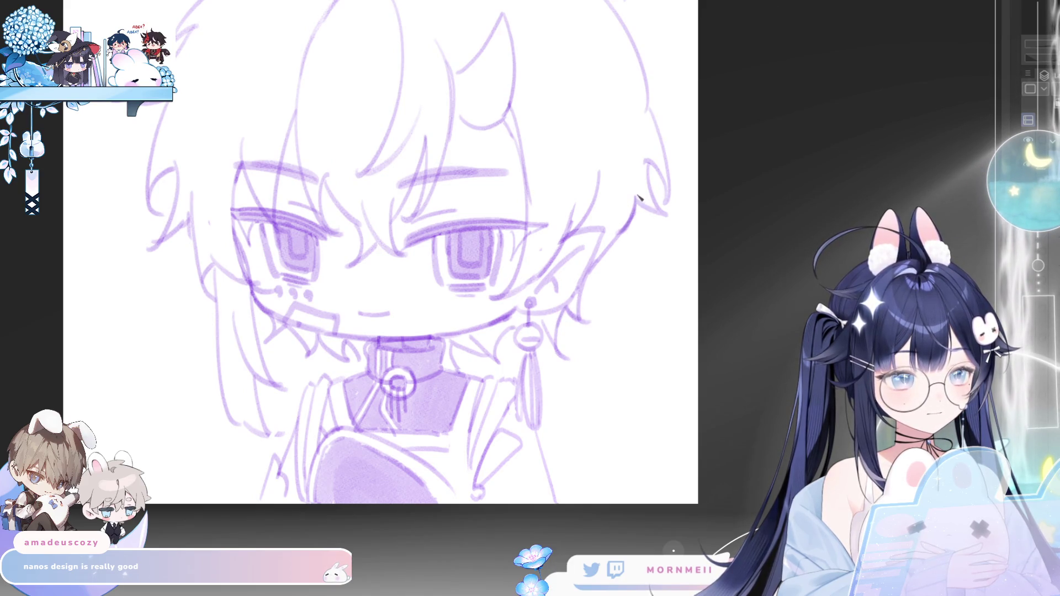
key("h")
left_click_drag(652, 125, 448, 222)
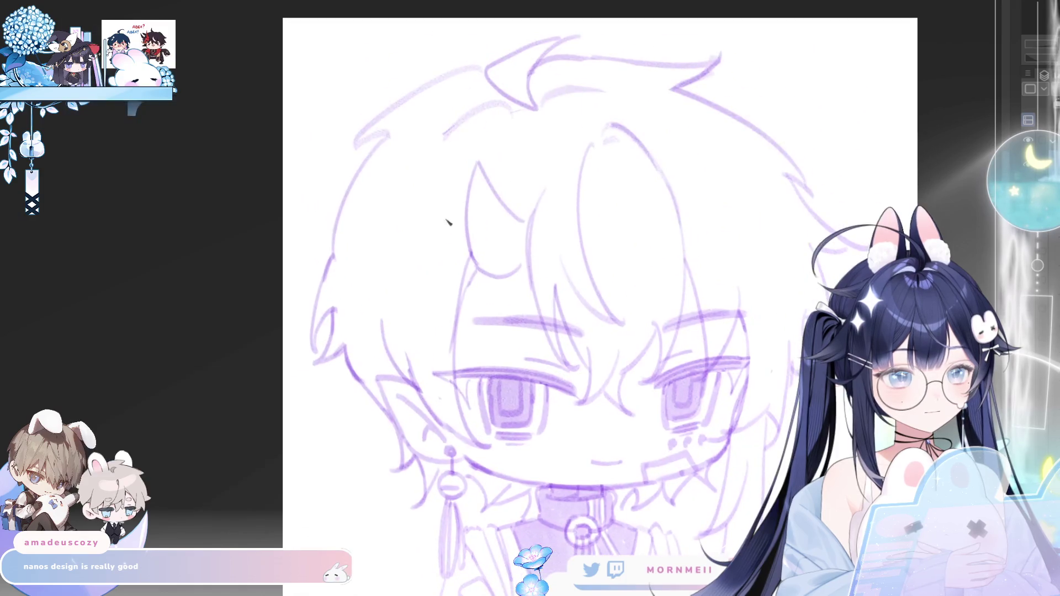
left_click_drag(343, 166, 373, 125)
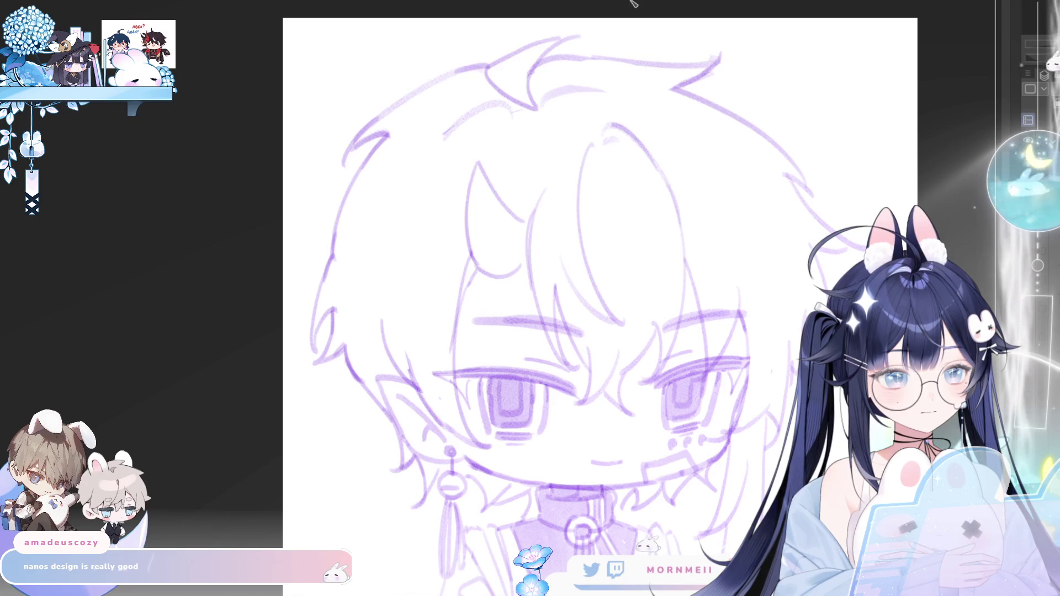
key("h")
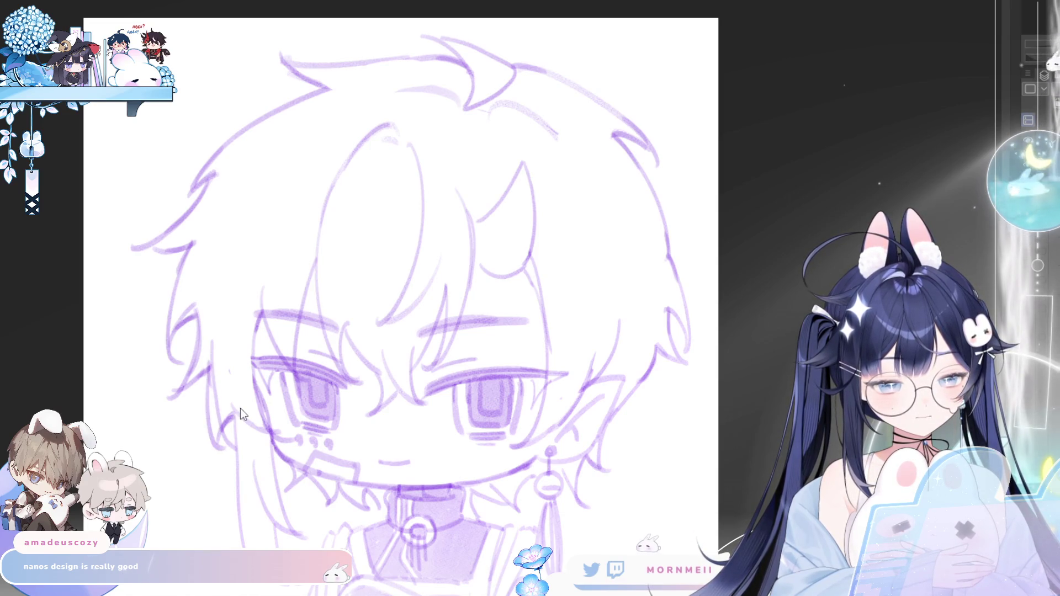
- Erase faint stray strokes on the left cheek and add a small stroke near the left eye
key("e")
left_click_drag(215, 347, 225, 426)
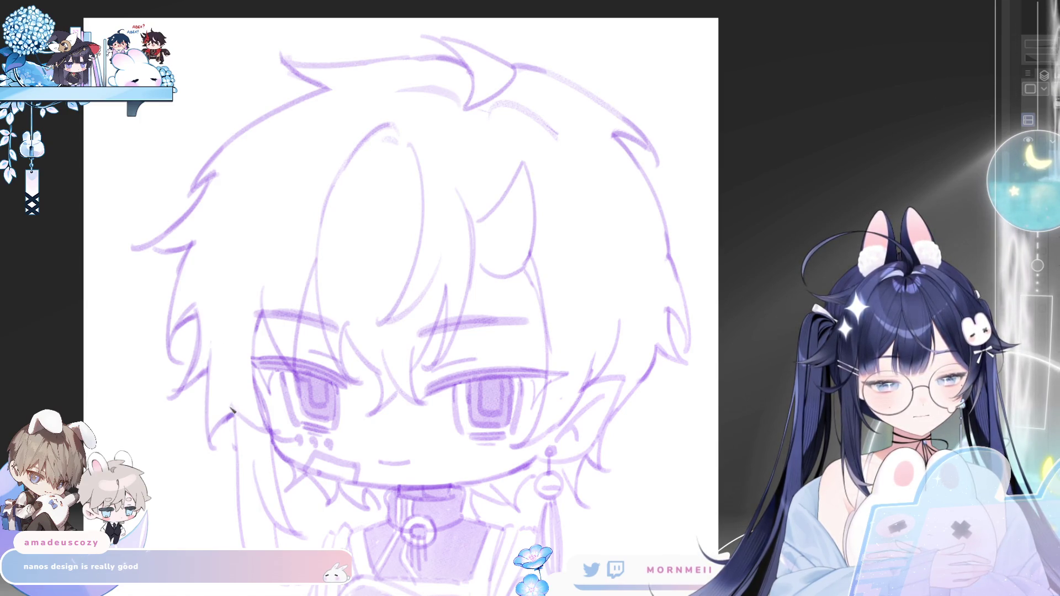
scroll(300, 247, "down", 2)
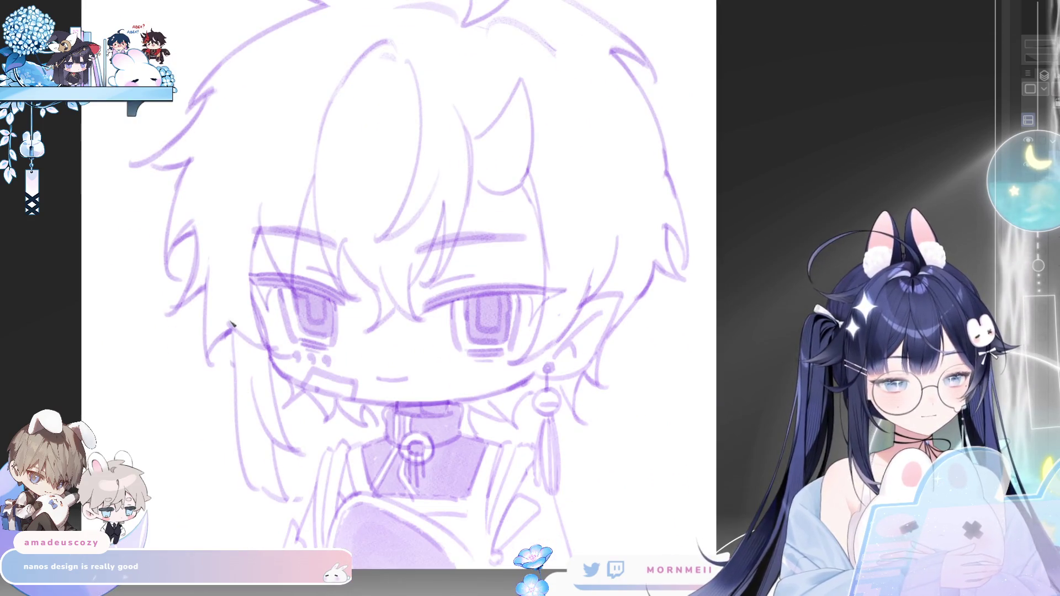
left_click_drag(265, 327, 282, 348)
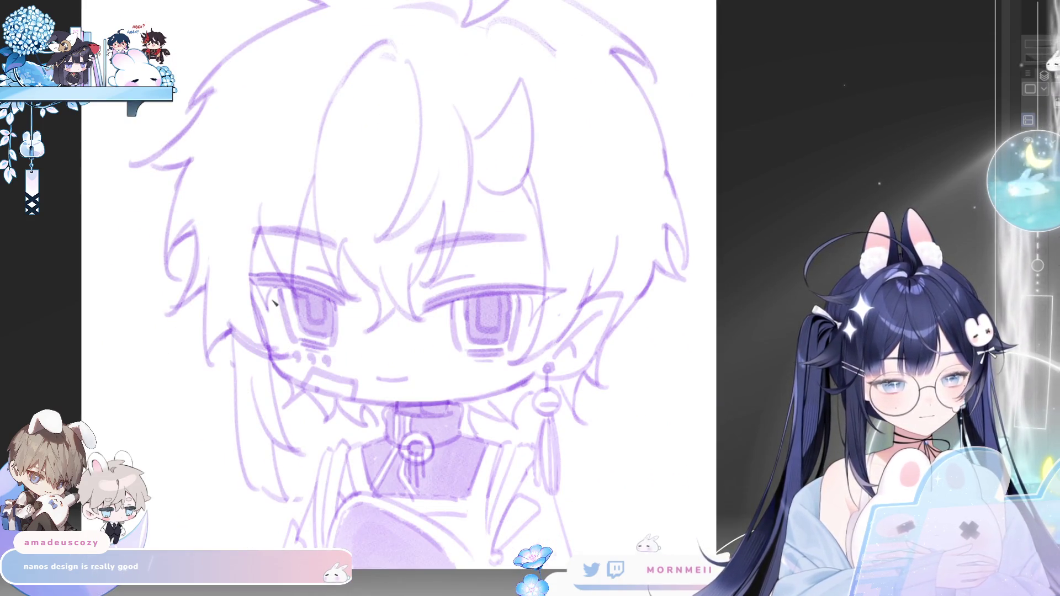
key("h")
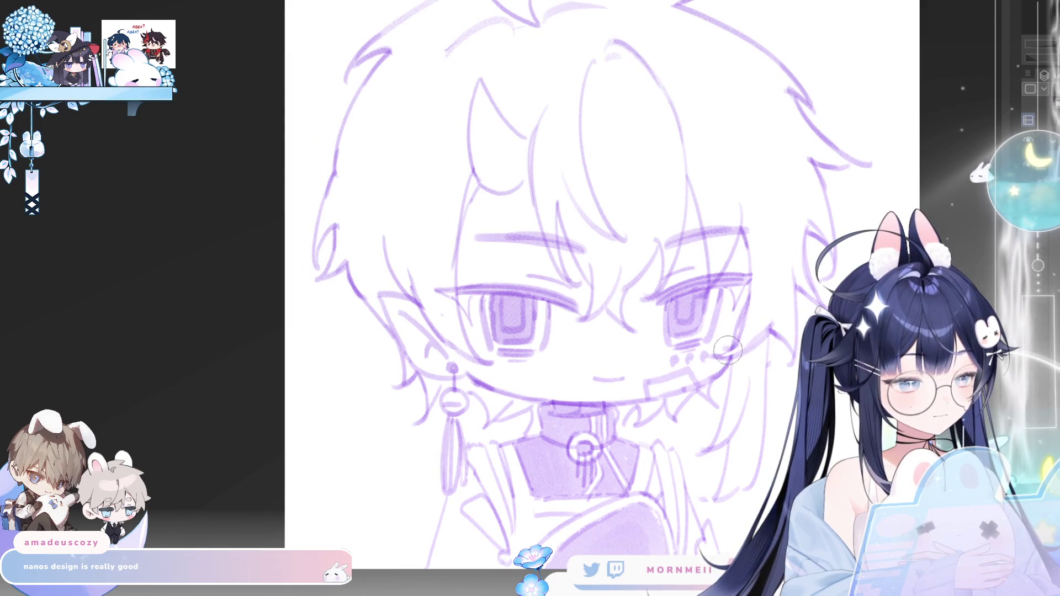
key("h")
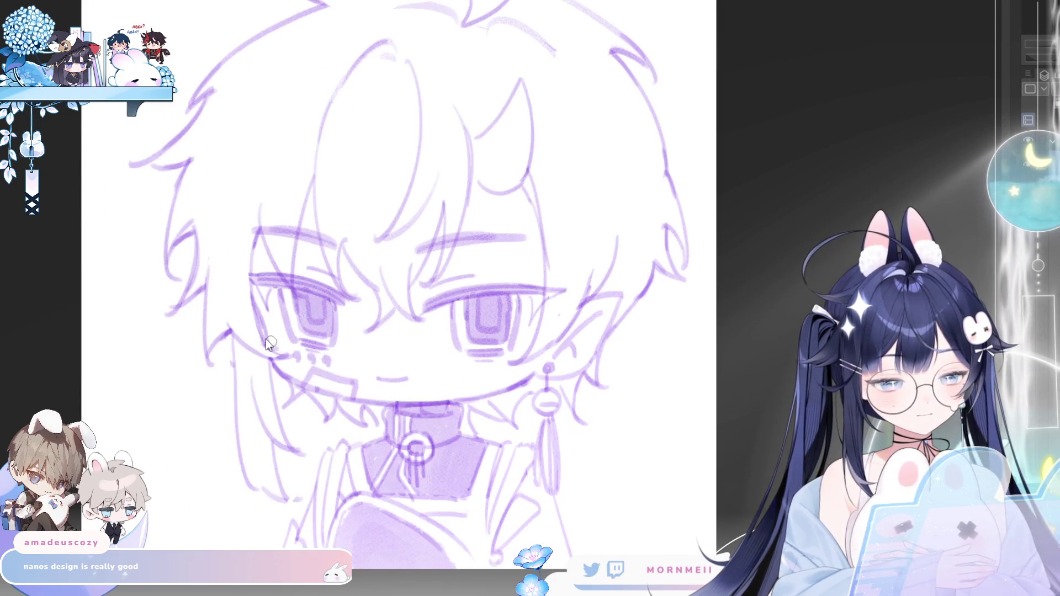
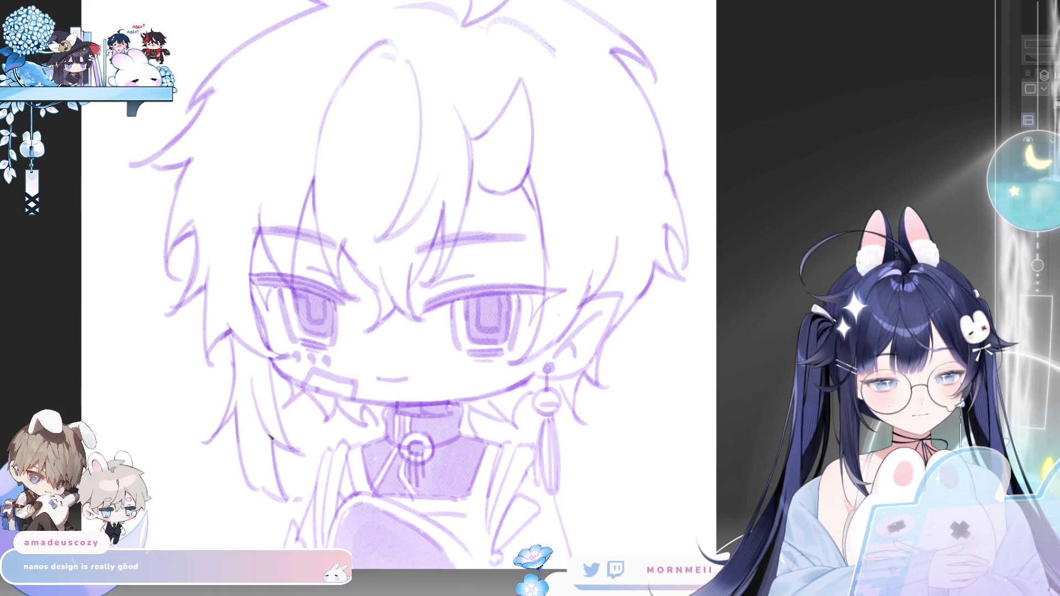
scroll(313, 391, "down", 5)
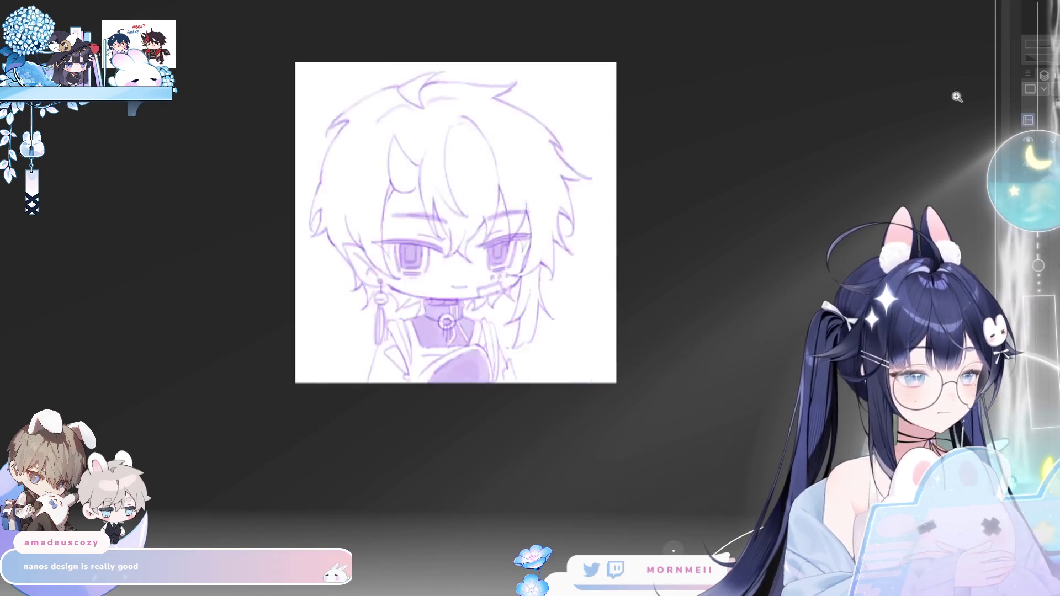
- With the view mirrored, erase stray marks below the mouth and redraw the chin line
left_click_drag(458, 280, 546, 280)
left_click(546, 280)
key("h")
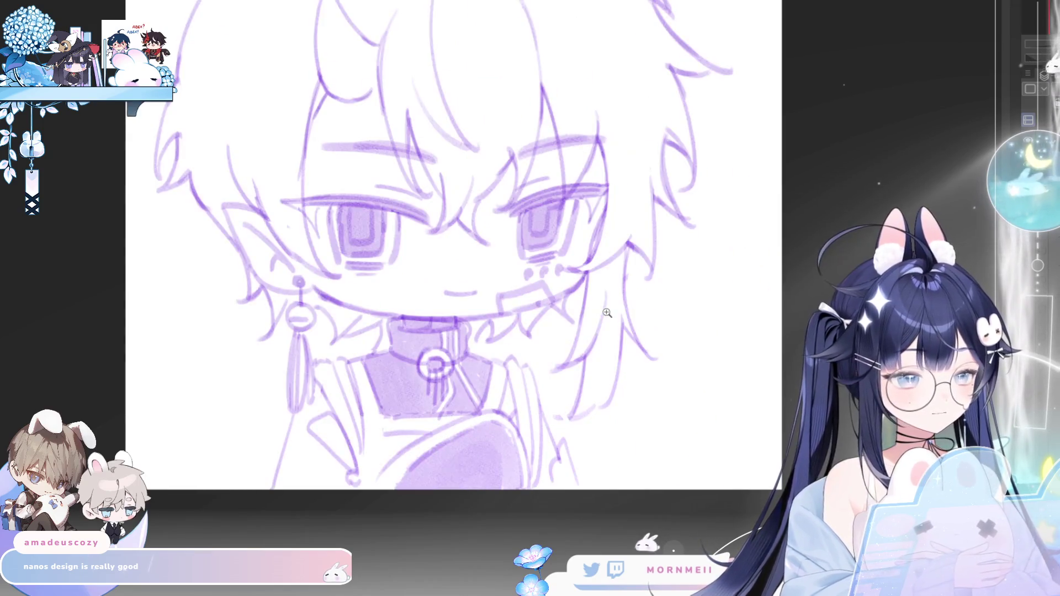
left_click_drag(532, 283, 542, 285)
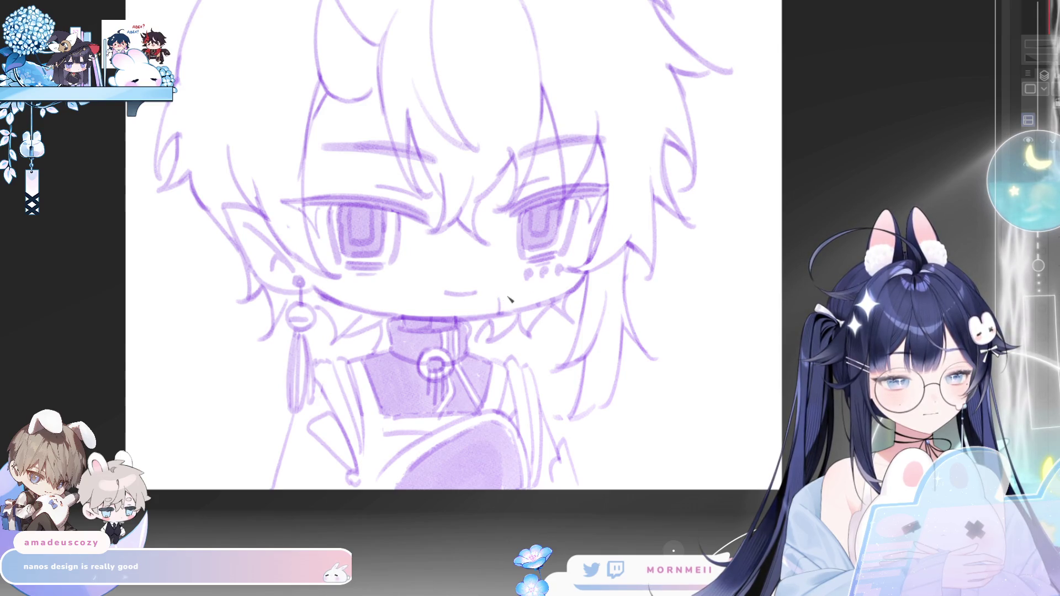
left_click_drag(501, 303, 540, 298)
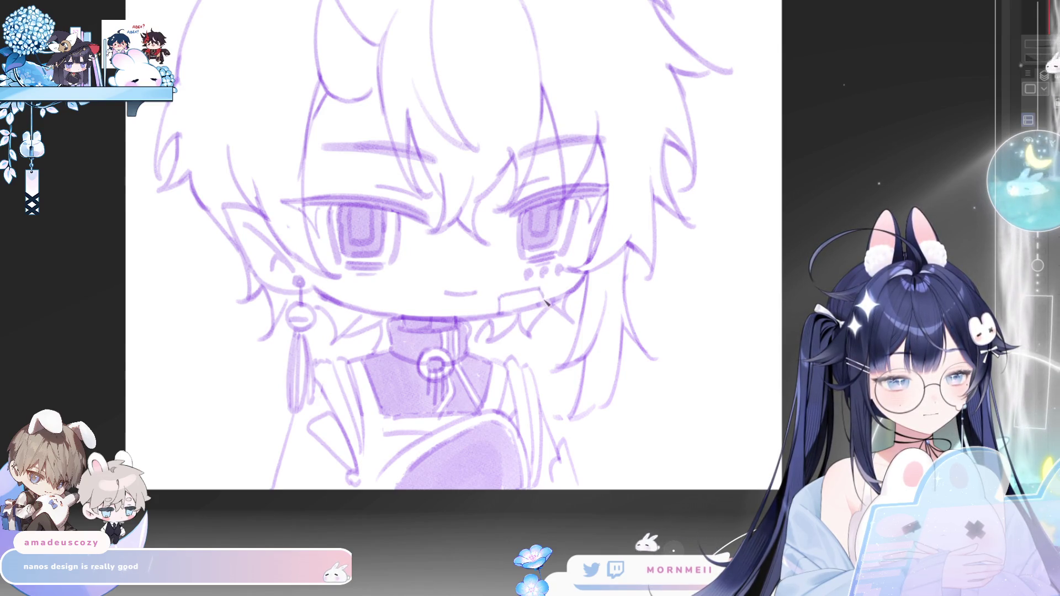
key("h")
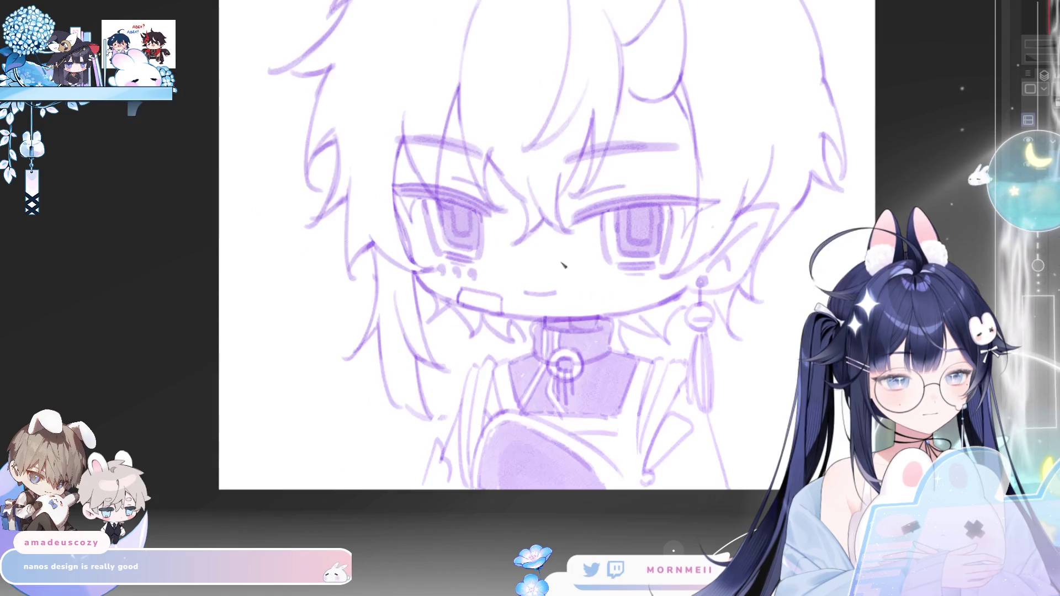
- Centre the face and shade the area under the chin
left_click_drag(505, 360, 201, 526)
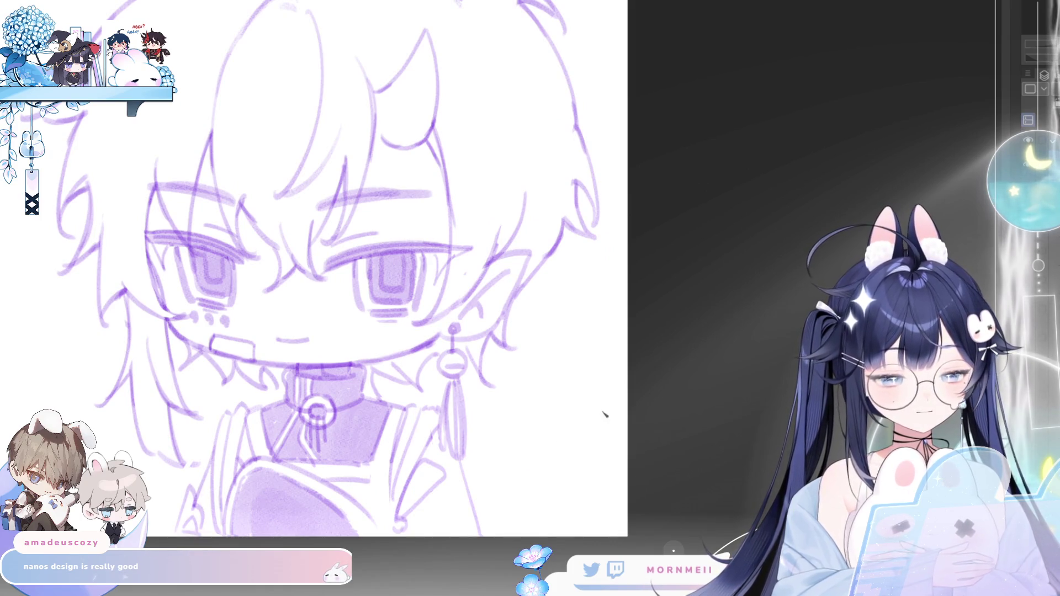
scroll(605, 415, "up", 1)
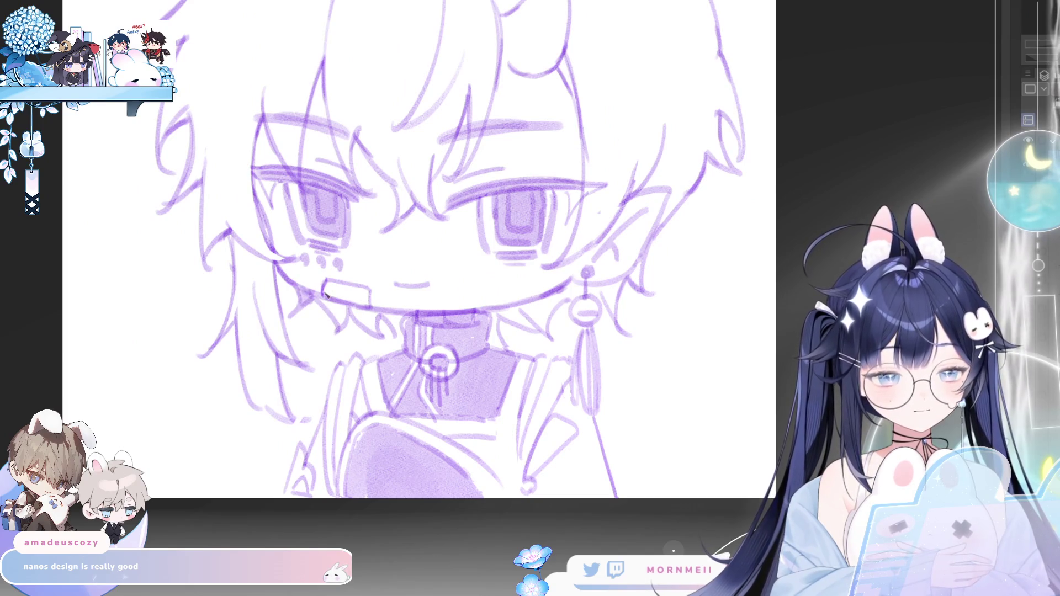
left_click_drag(321, 304, 378, 318)
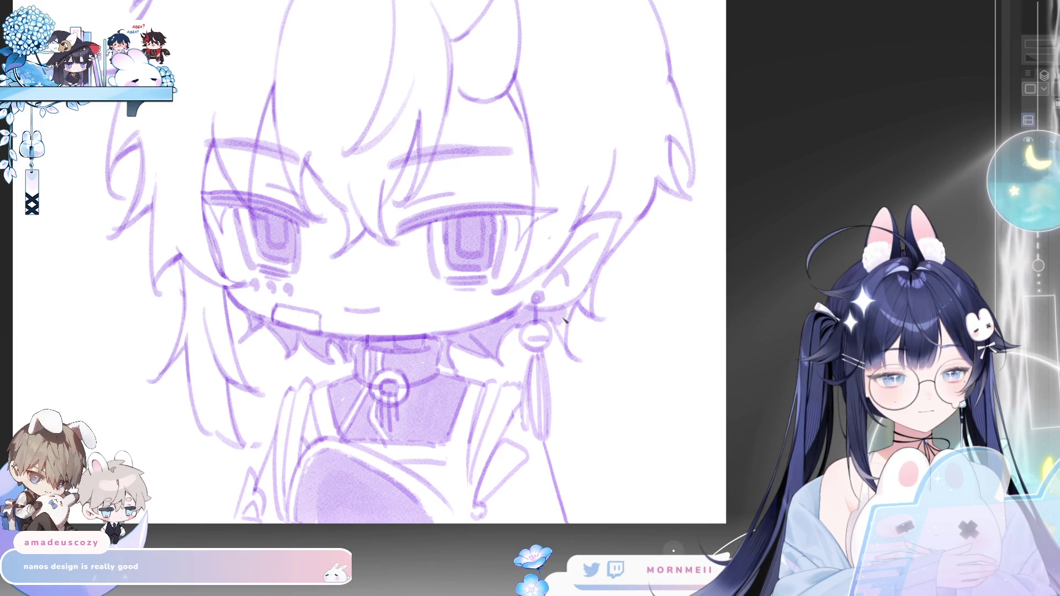
scroll(600, 322, "down", 5)
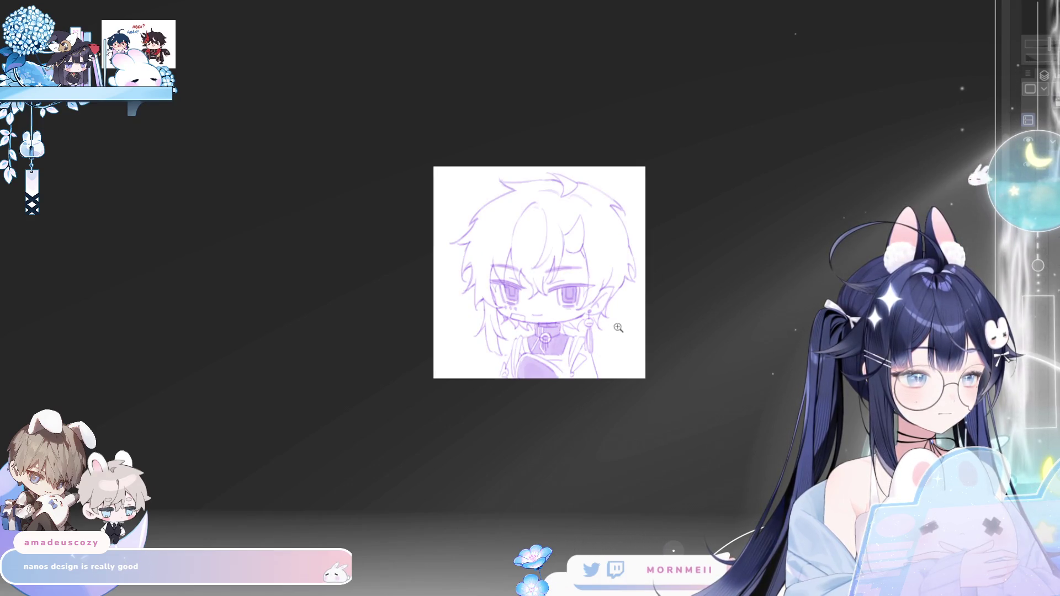
scroll(623, 318, "down", 2)
scroll(677, 303, "up", 5)
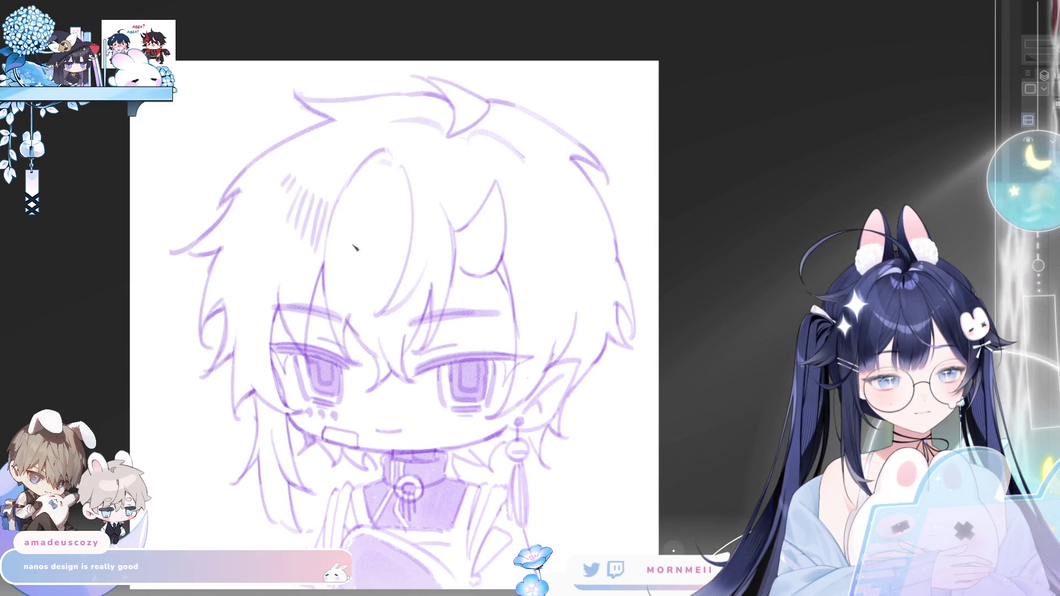
- Draw short vertical hatching strokes across the hair
mouse_move(343, 214)
left_mouse_down()
mouse_move(348, 273)
mouse_move(369, 279)
left_mouse_up()
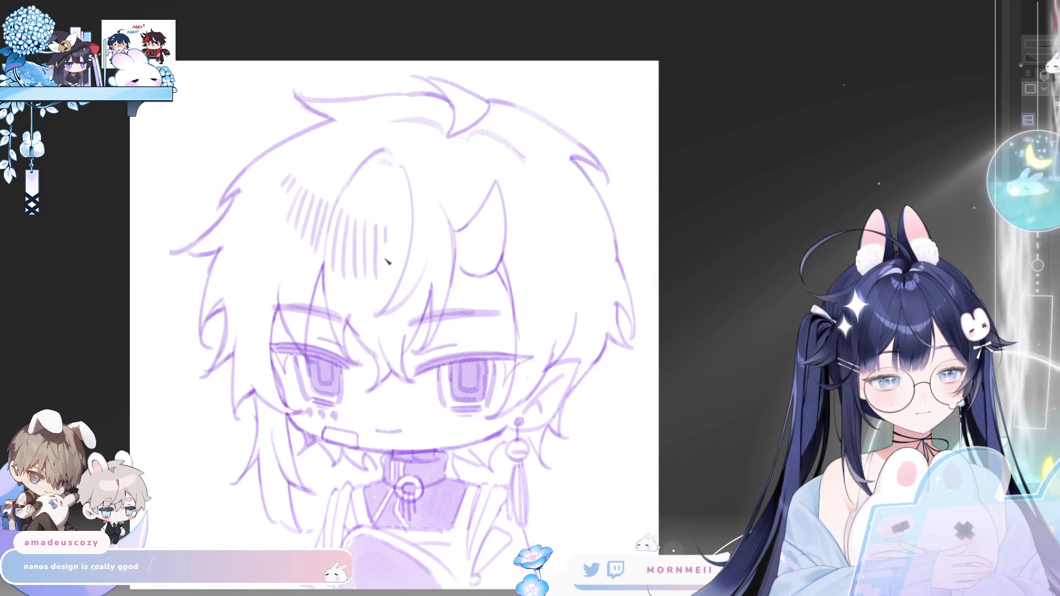
left_click_drag(396, 232, 401, 278)
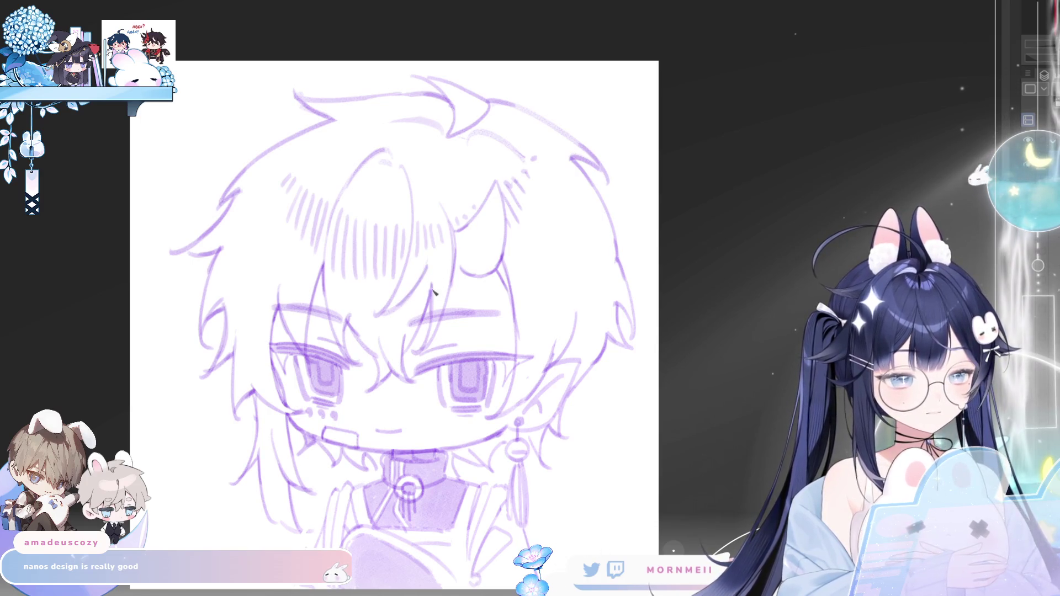
scroll(433, 293, "down", 2)
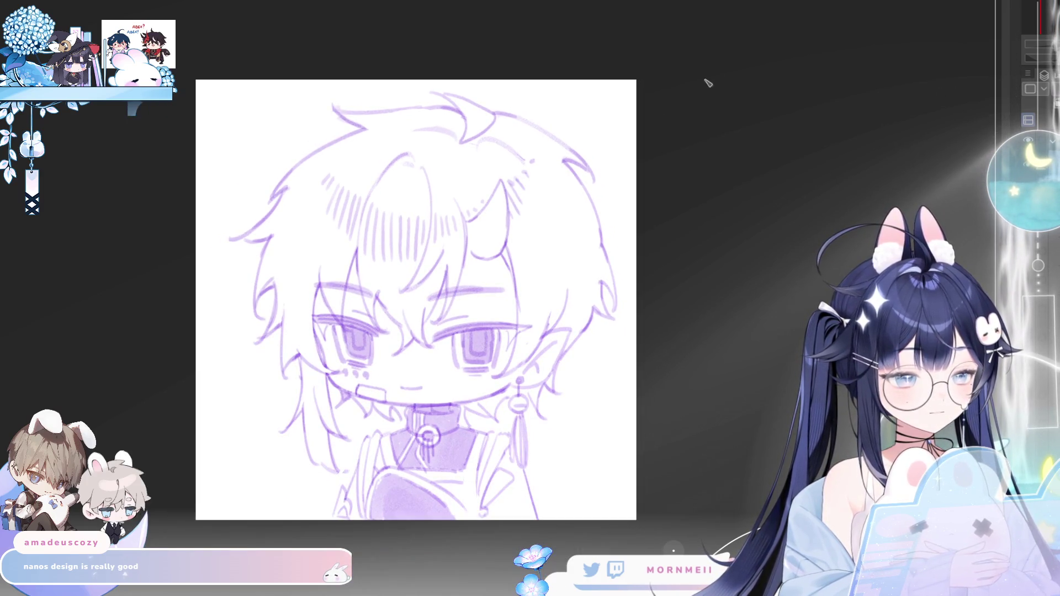
scroll(612, 126, "down", 3)
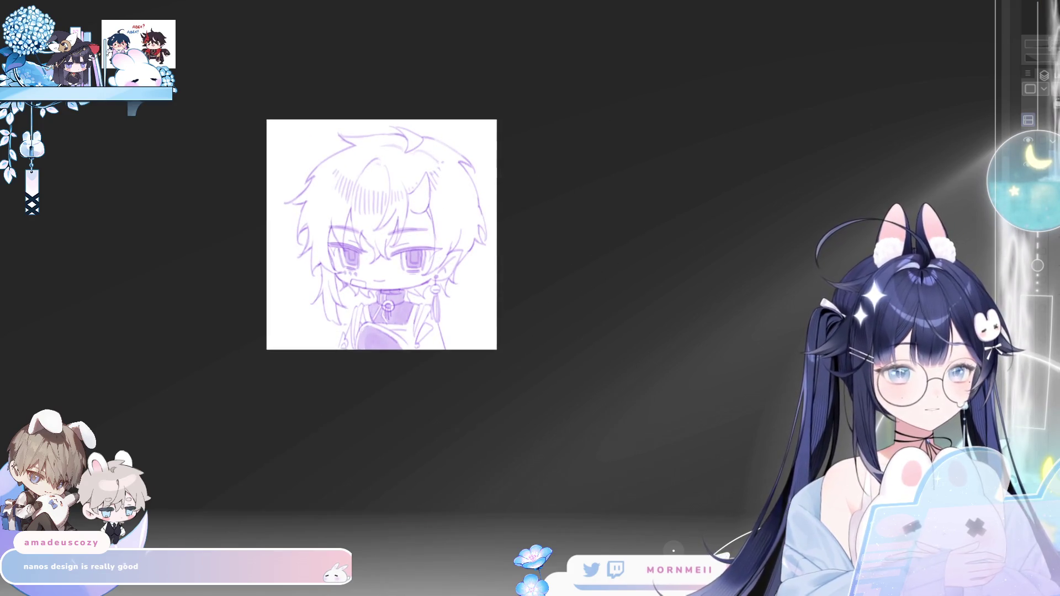
key("bracketright")
key("bracketright")
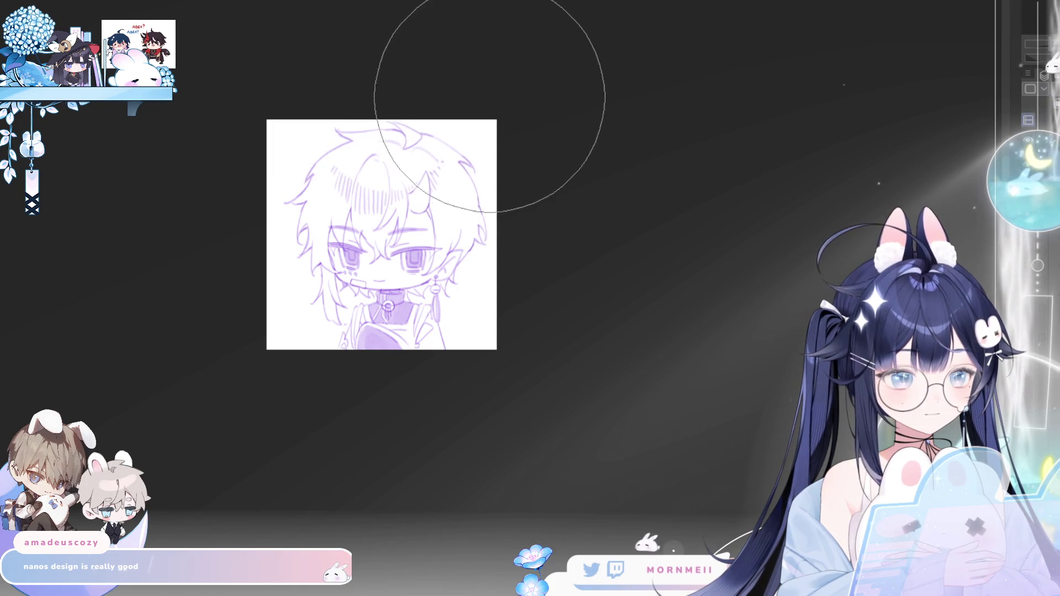
key("h")
key("h")
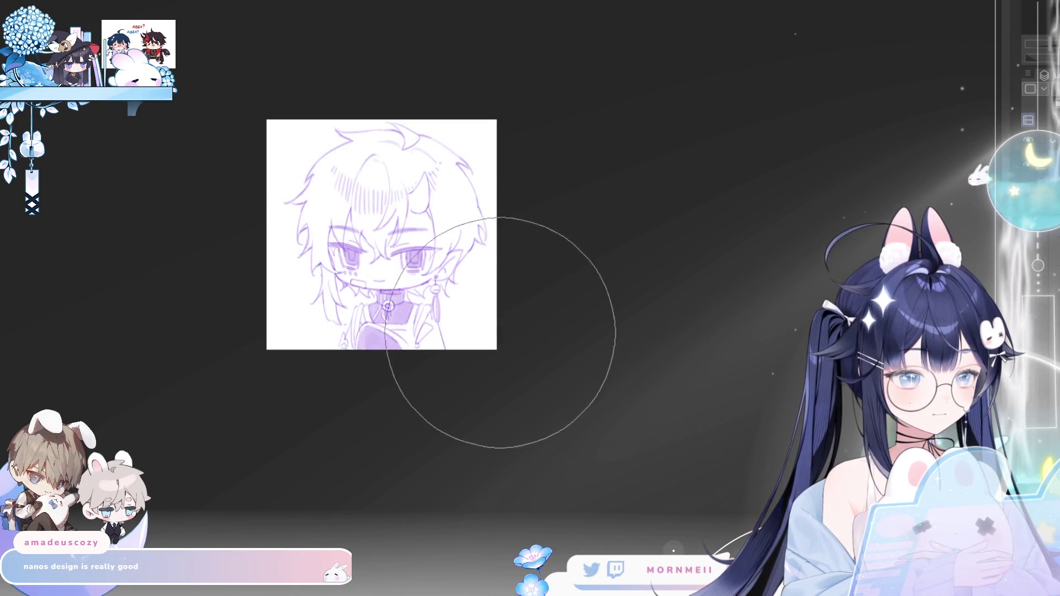
scroll(436, 278, "up", 5)
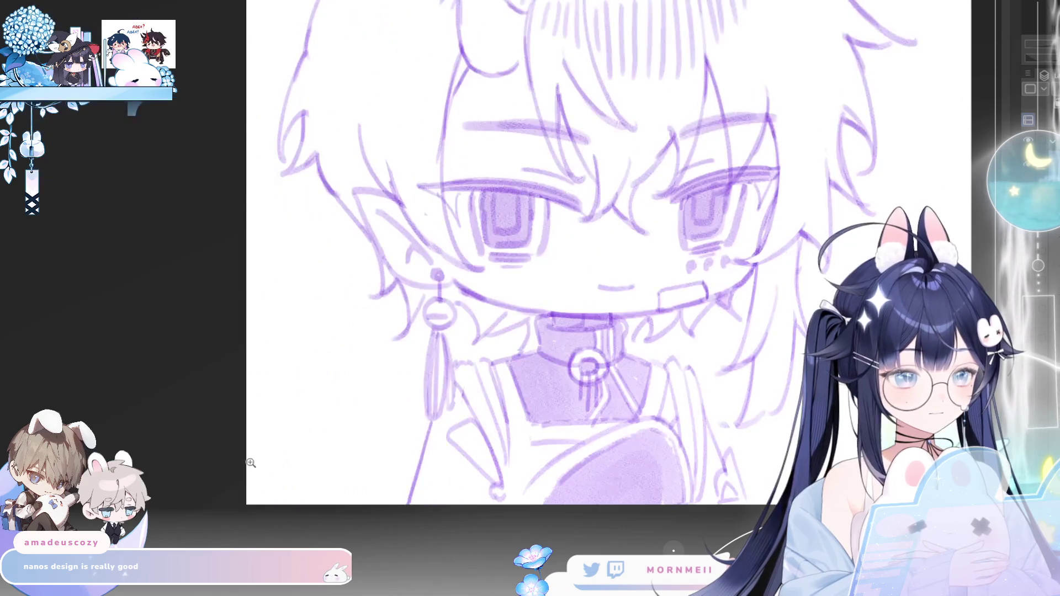
scroll(251, 464, "down", 2)
scroll(401, 318, "down", 2)
scroll(760, 158, "down", 1)
scroll(915, 170, "down", 1)
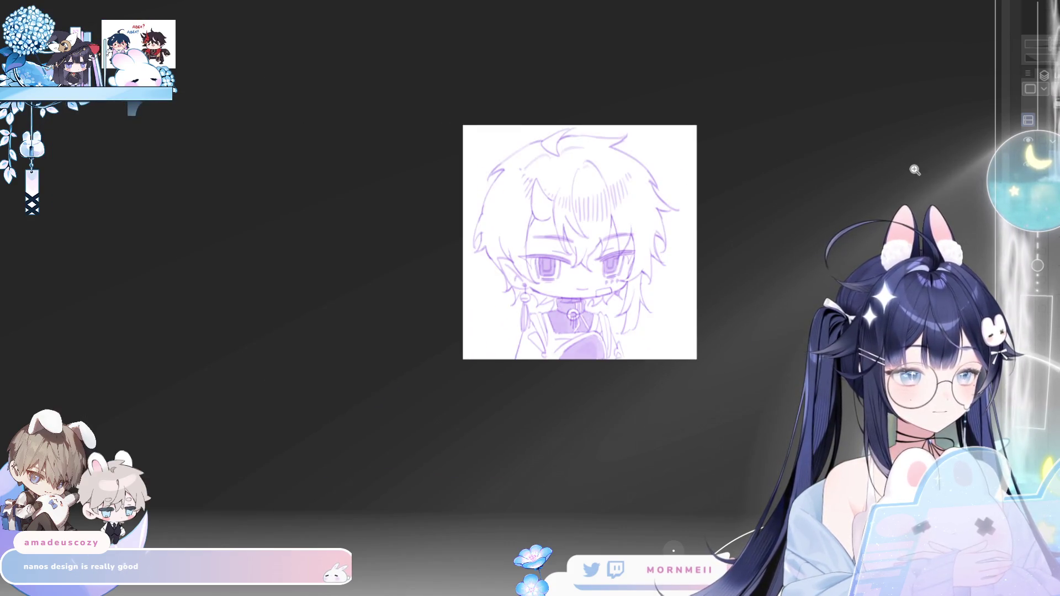
left_click_drag(915, 170, 745, 166)
scroll(408, 259, "up", 3)
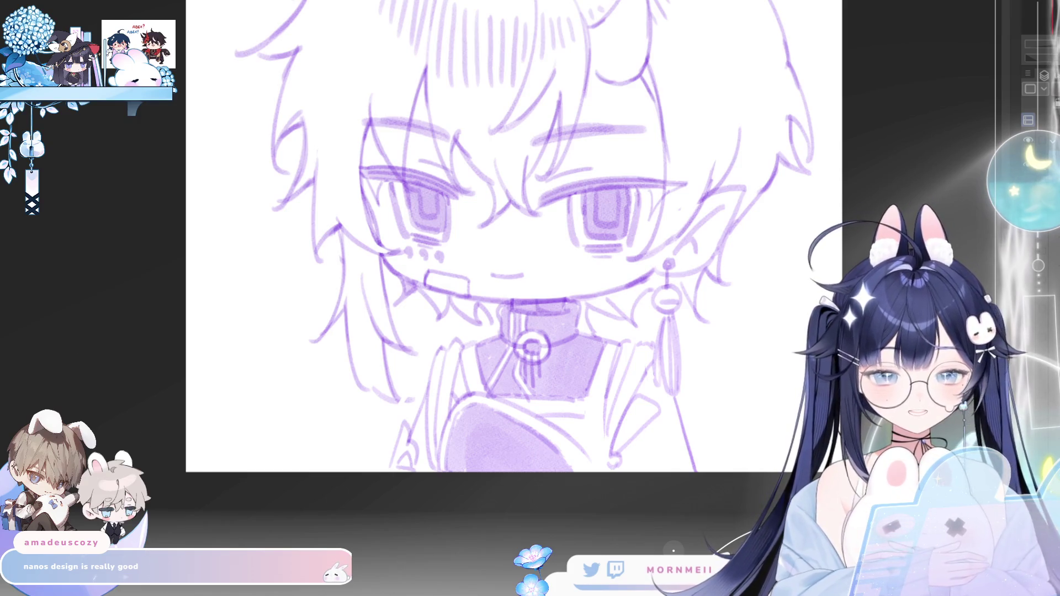
scroll(563, 373, "up", 1)
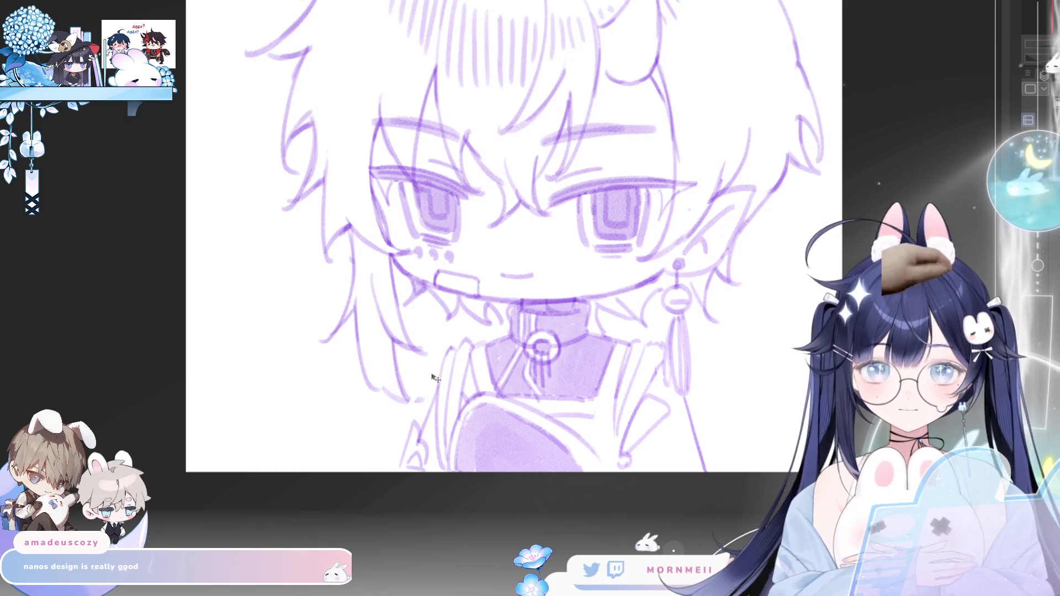
scroll(308, 383, "up", 2)
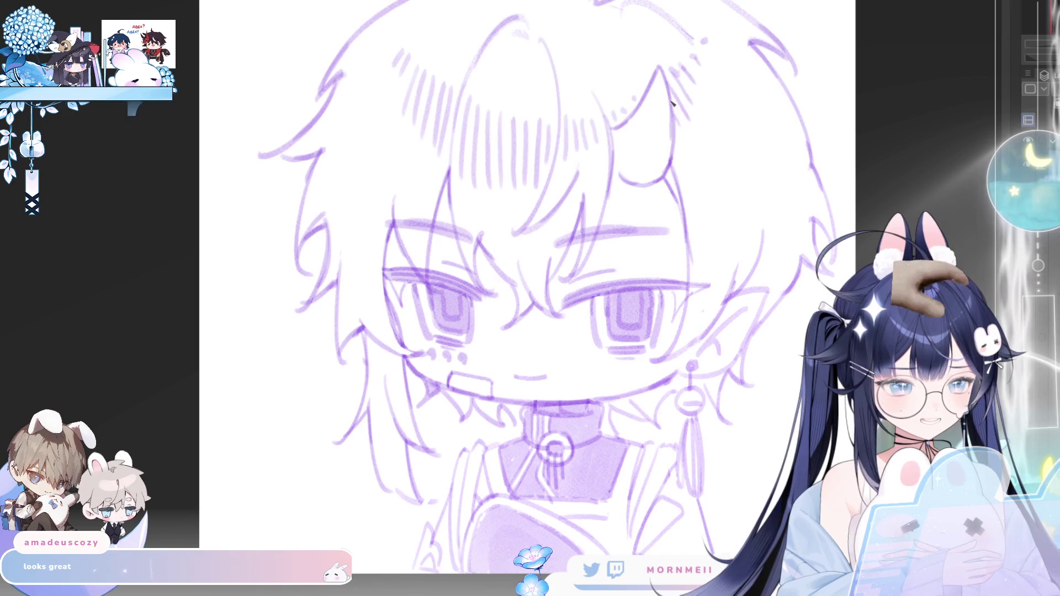
scroll(467, 268, "down", 2)
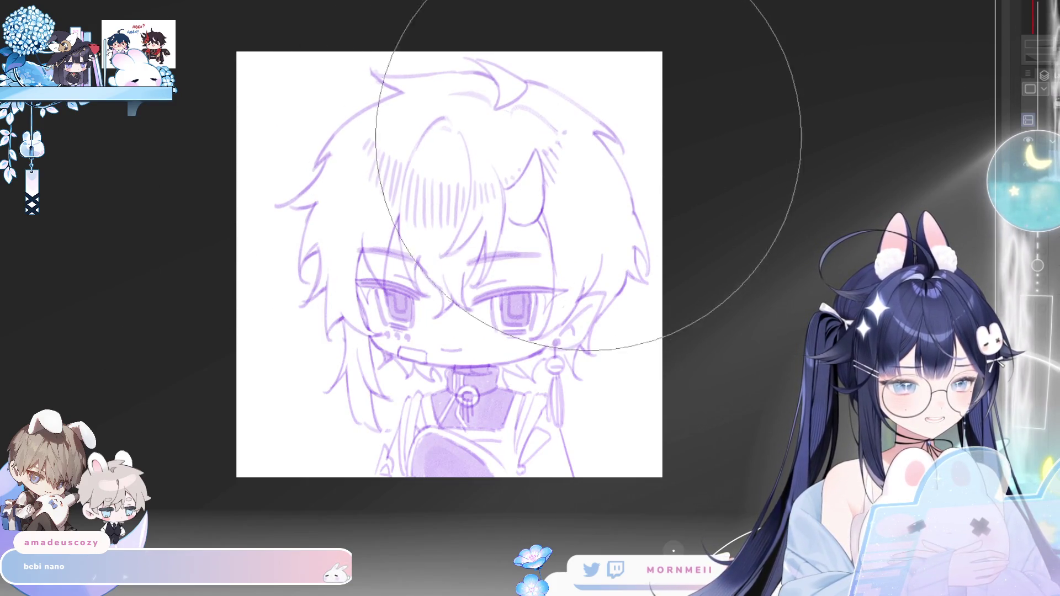
scroll(532, 123, "up", 1)
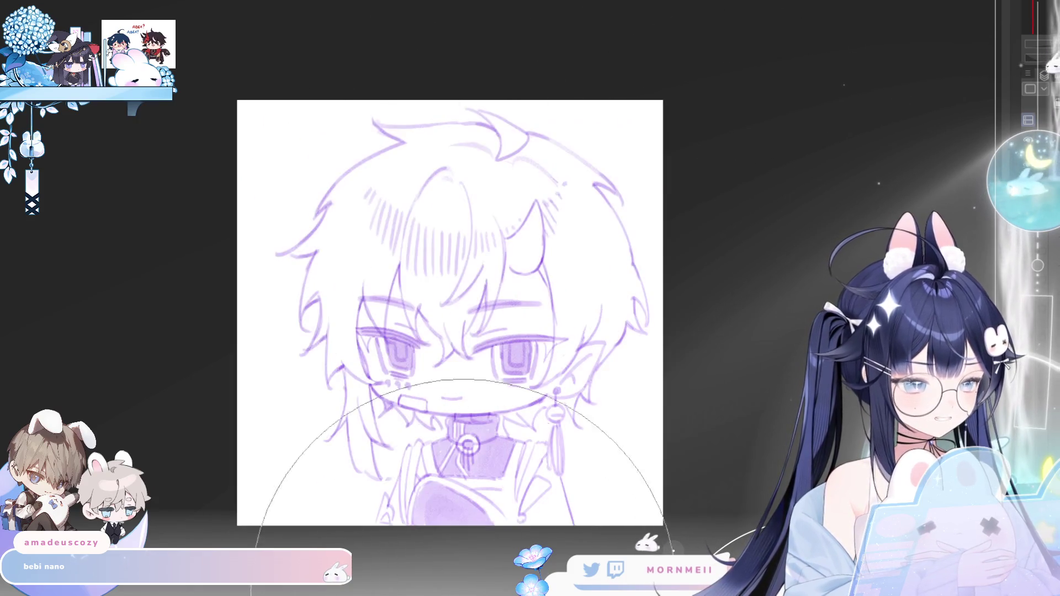
- Zoom onto the face and collar and start lettering the dedication at left
left_click_drag(333, 514, 124, 185)
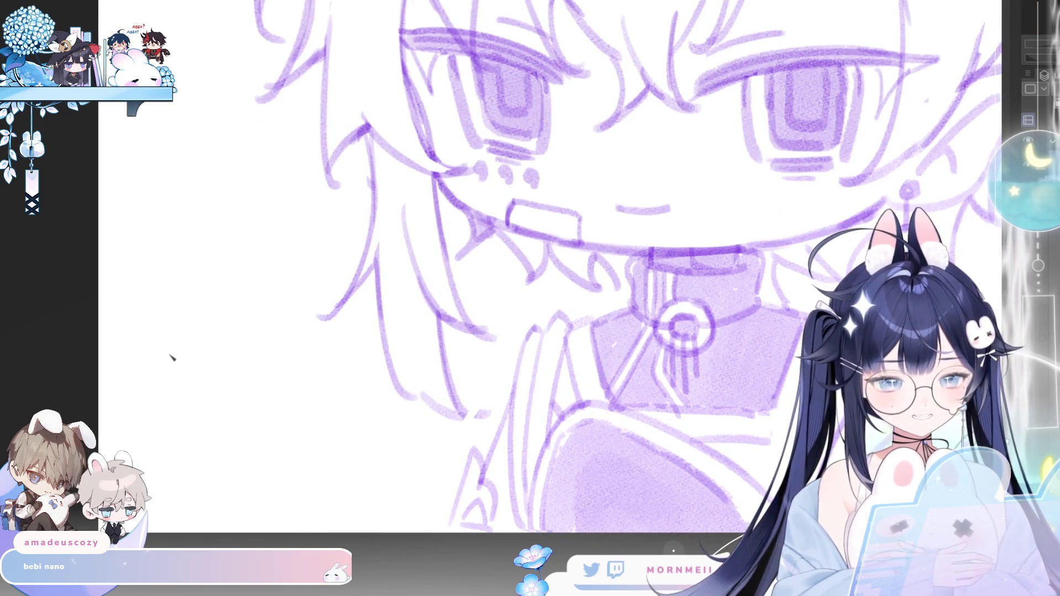
left_click_drag(123, 290, 153, 387)
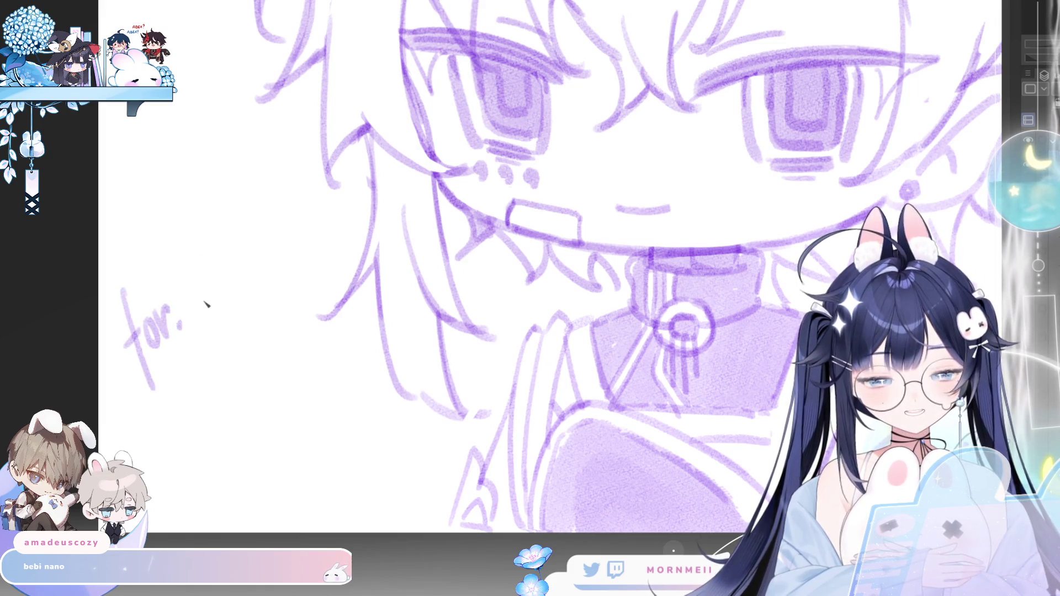
- Handwrite 'Nano' after 'for.' with a small heart below, undoing a bad heart stroke
mouse_move(200, 310)
left_mouse_down()
mouse_move(206, 248)
mouse_move(231, 245)
left_mouse_up()
mouse_move(235, 282)
left_mouse_down()
mouse_move(224, 303)
mouse_move(262, 275)
left_mouse_up()
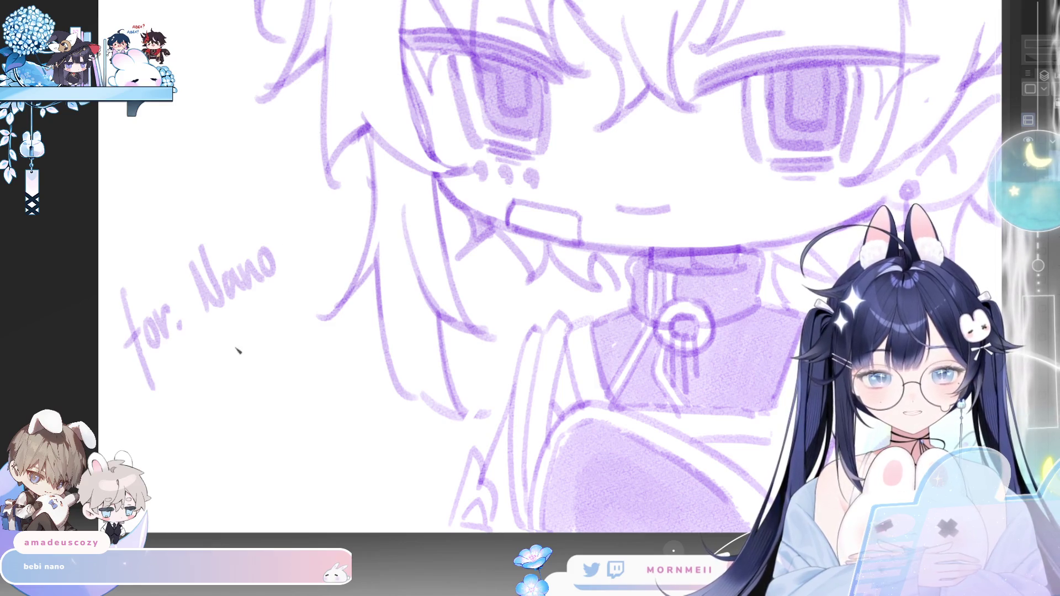
key("ctrl+z")
left_click_drag(230, 384, 208, 357)
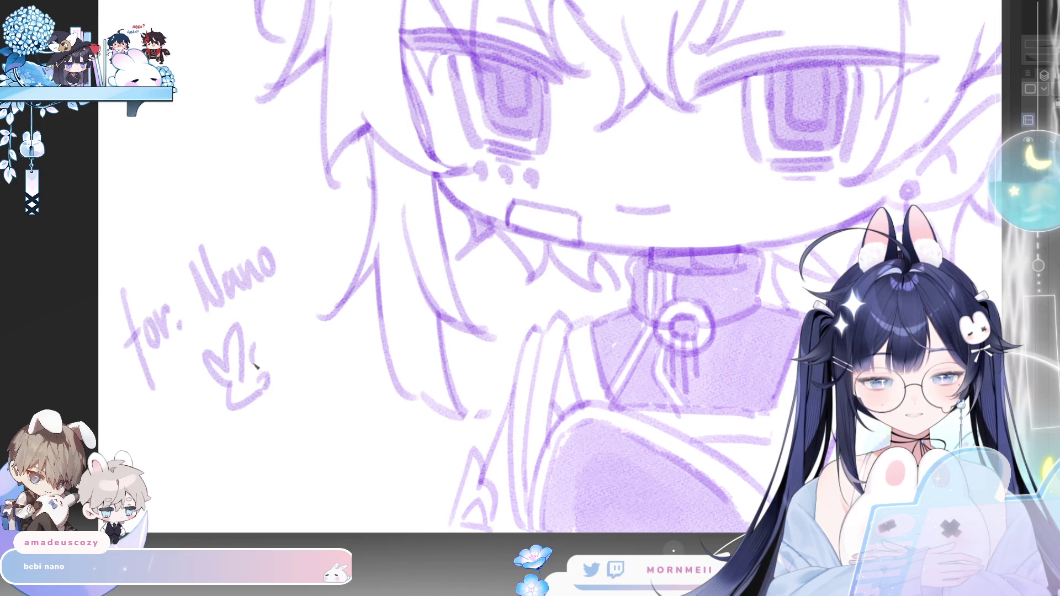
- Write the 'Mornmei' signature beside the heart, undoing a stray stroke
left_click_drag(284, 340, 317, 304)
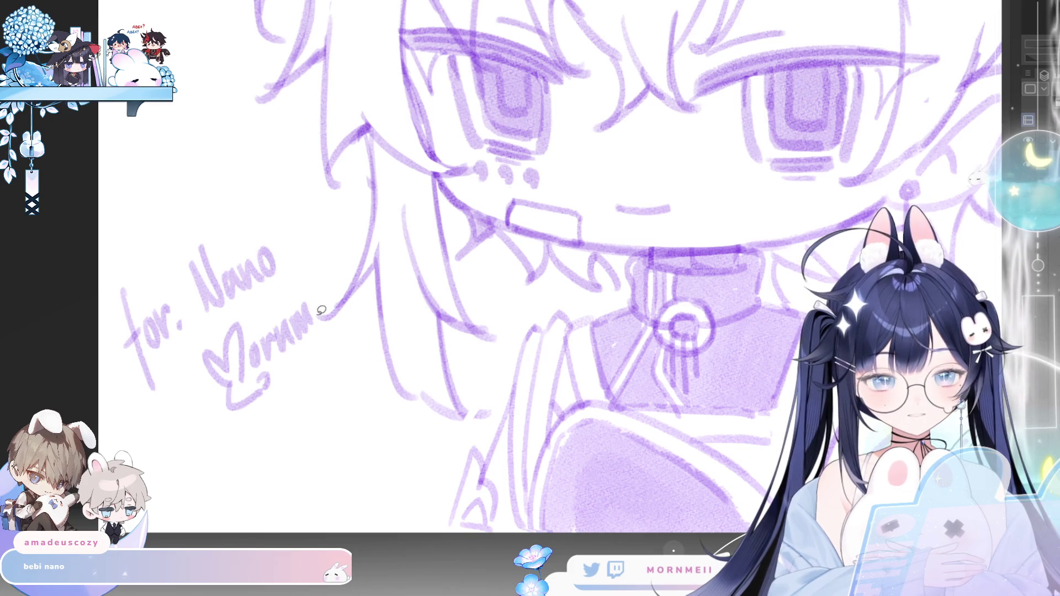
key("ctrl+z")
mouse_move(305, 252)
left_mouse_down()
mouse_move(319, 386)
mouse_move(272, 434)
mouse_move(280, 439)
left_mouse_up()
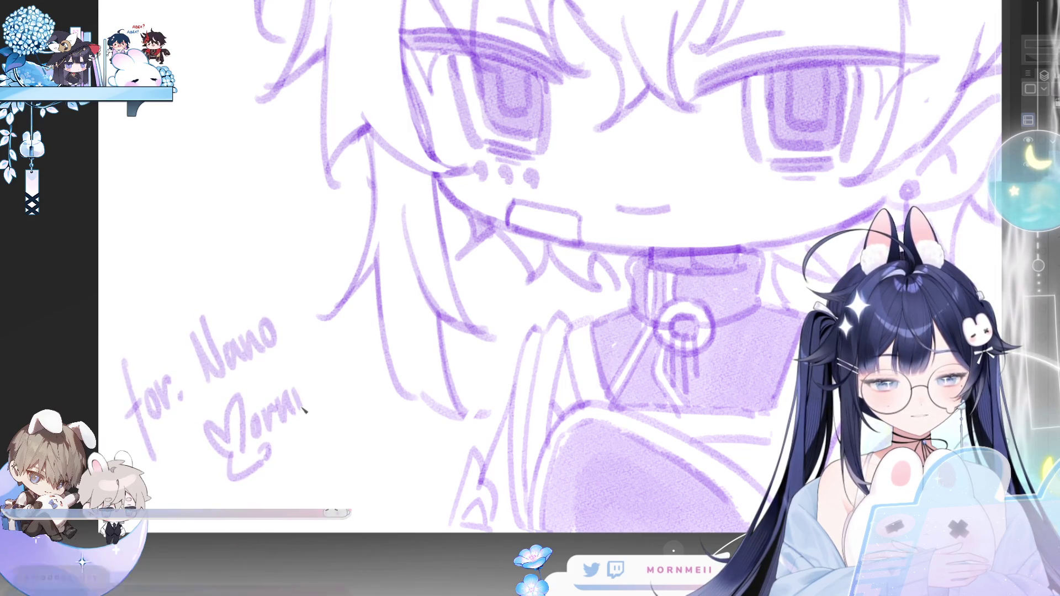
mouse_move(303, 403)
left_mouse_down()
mouse_move(335, 364)
mouse_move(337, 380)
left_mouse_up()
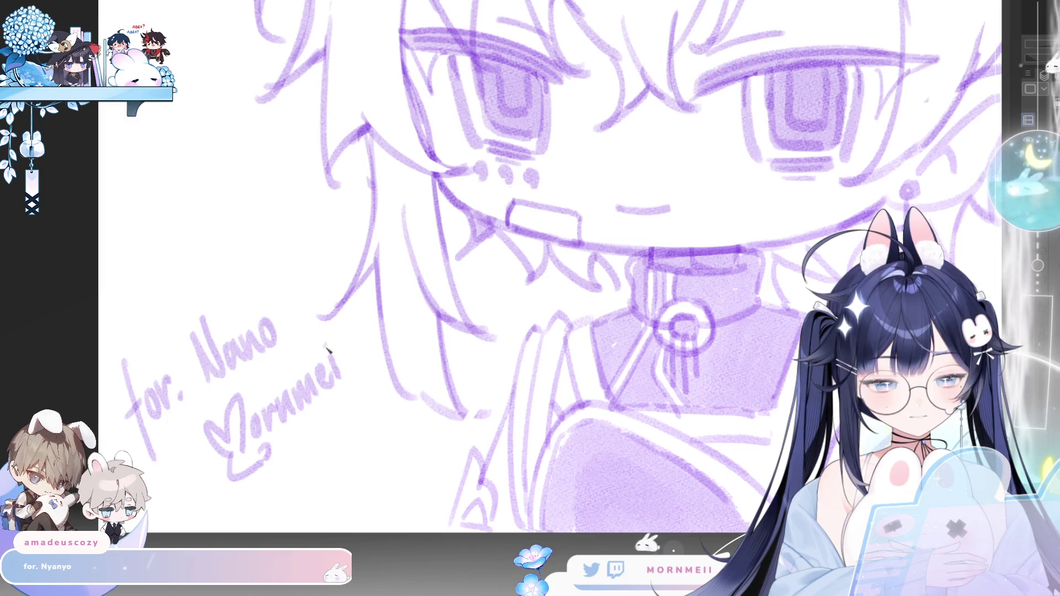
key("ctrl+0")
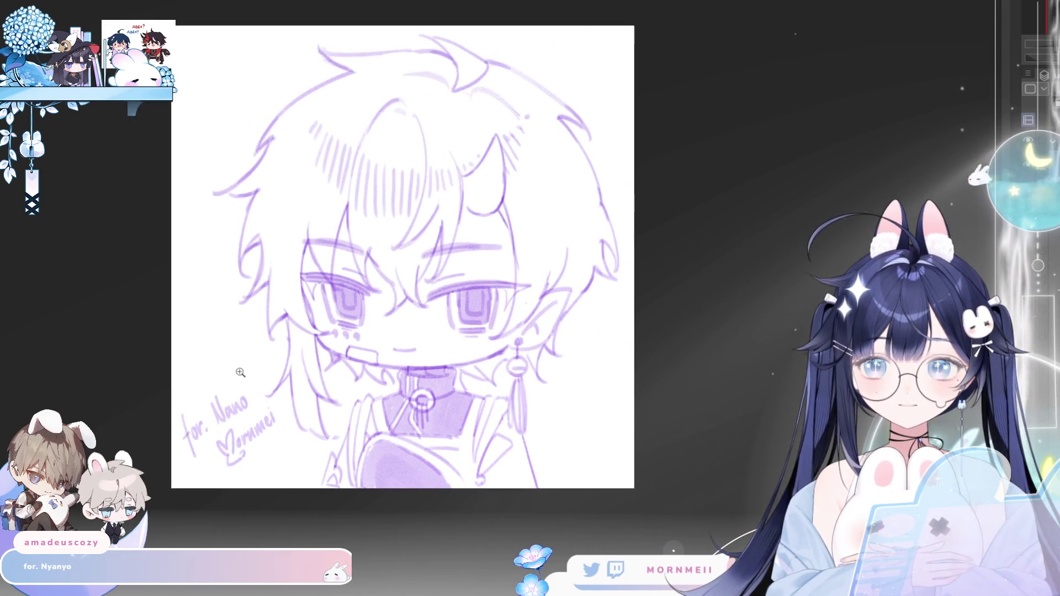
scroll(214, 427, "up", 2)
scroll(214, 428, "up", 2)
scroll(214, 428, "up", 2)
- Erase 'ano' and rewrite the dedicated name as 'Nyanyo'
mouse_move(214, 428)
left_mouse_down()
mouse_move(224, 386)
mouse_move(266, 436)
left_mouse_up()
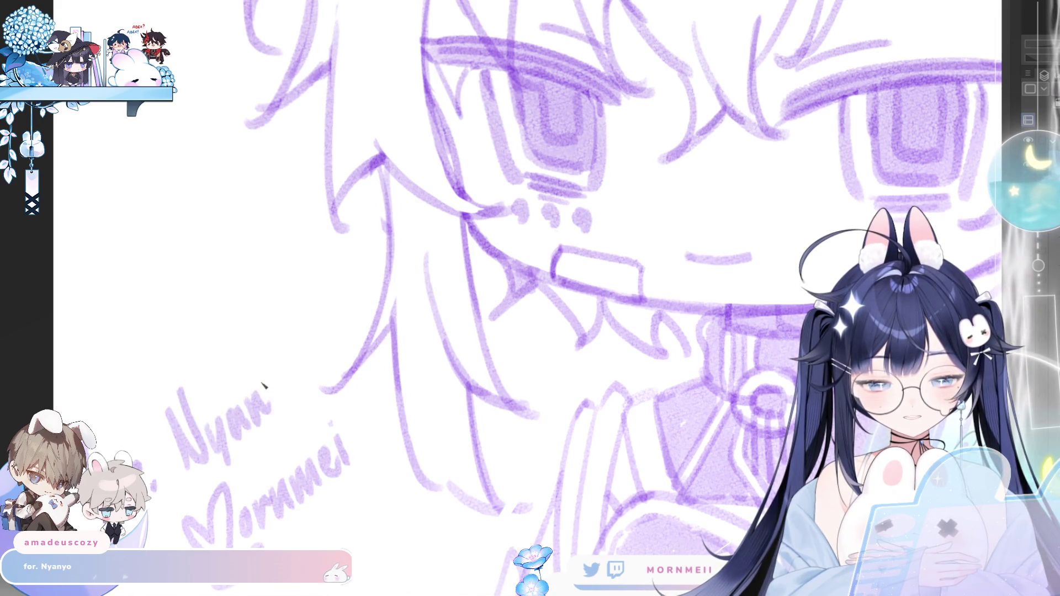
mouse_move(265, 374)
left_mouse_down()
mouse_move(279, 408)
mouse_move(282, 376)
mouse_move(292, 386)
left_mouse_up()
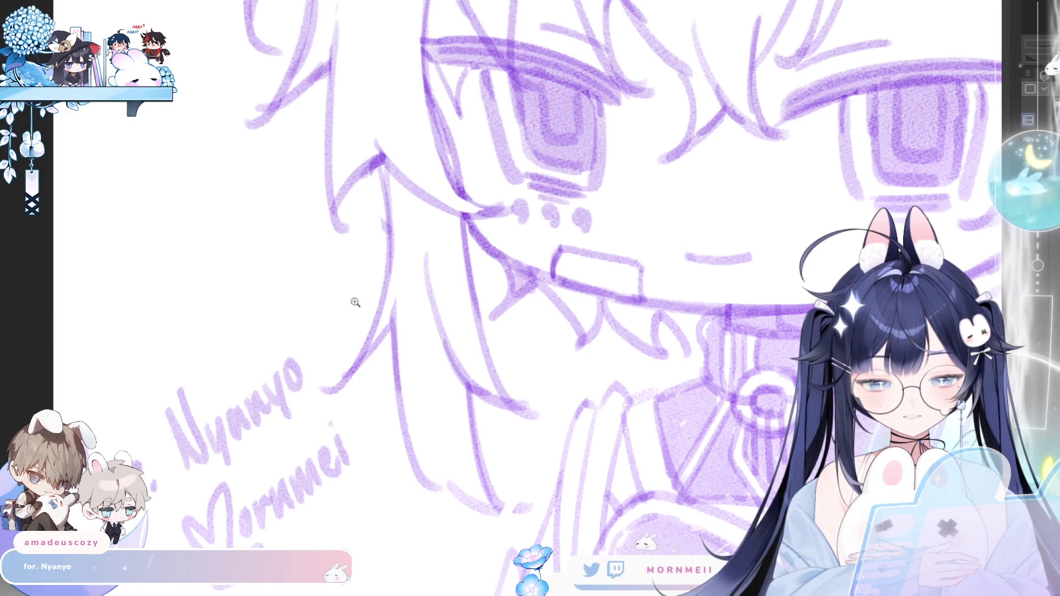
key("ctrl+0")
scroll(481, 289, "down", 1)
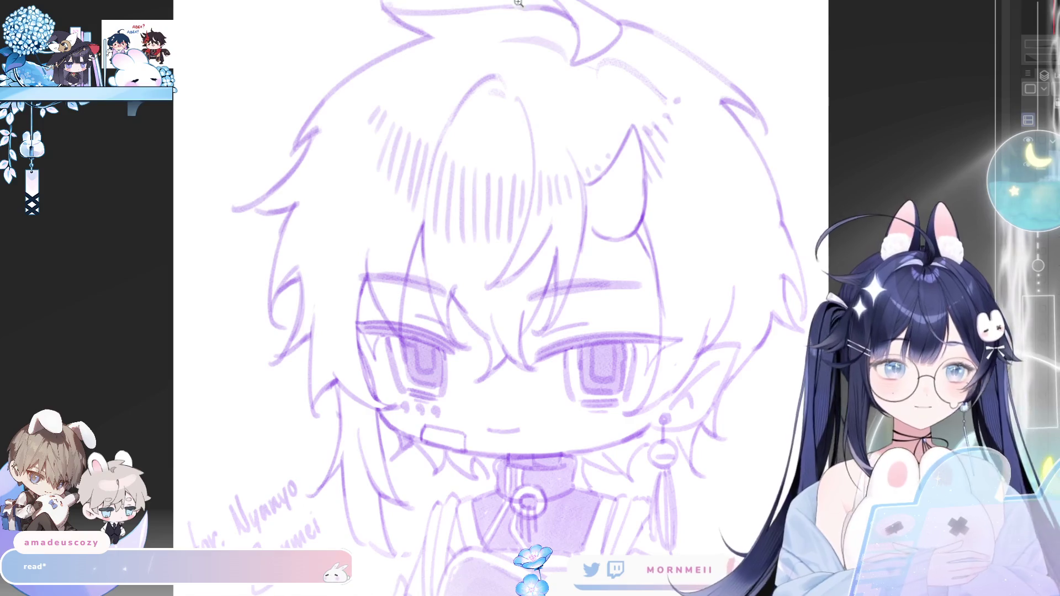
key("m")
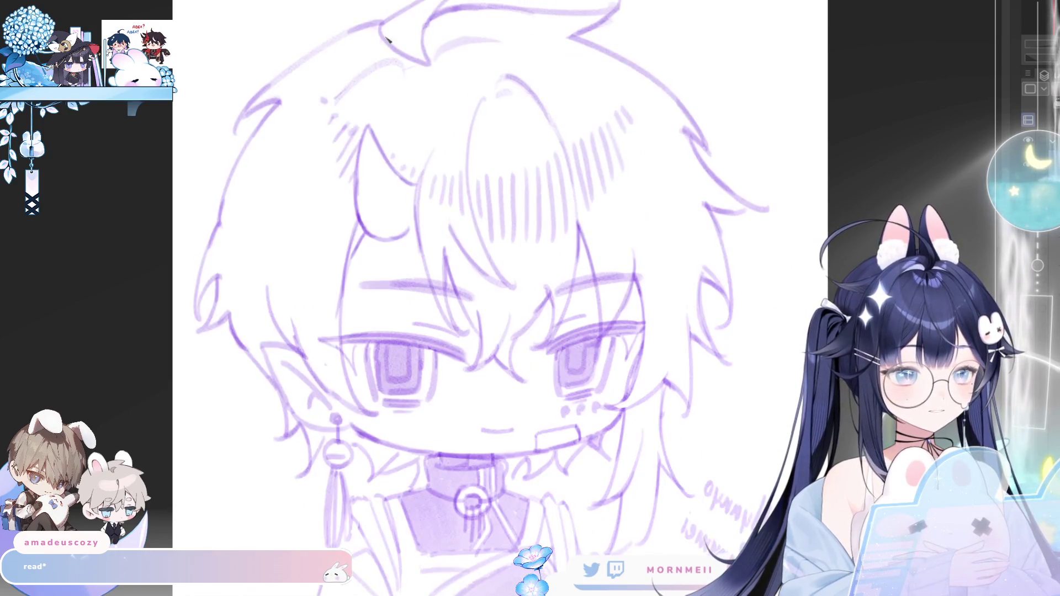
key("m")
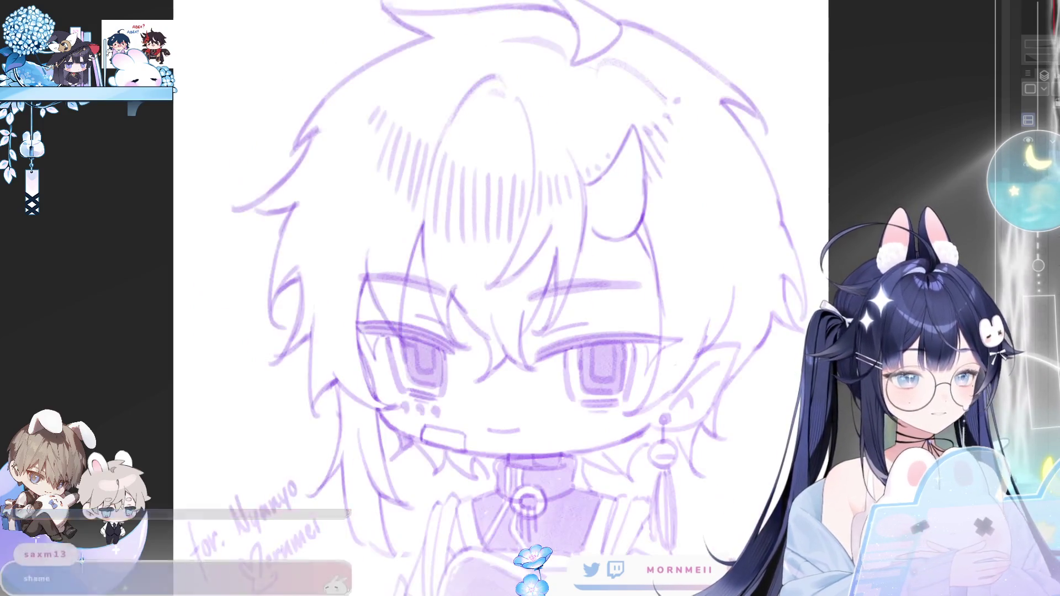
scroll(849, 126, "down", 2)
left_click_drag(849, 125, 704, 120)
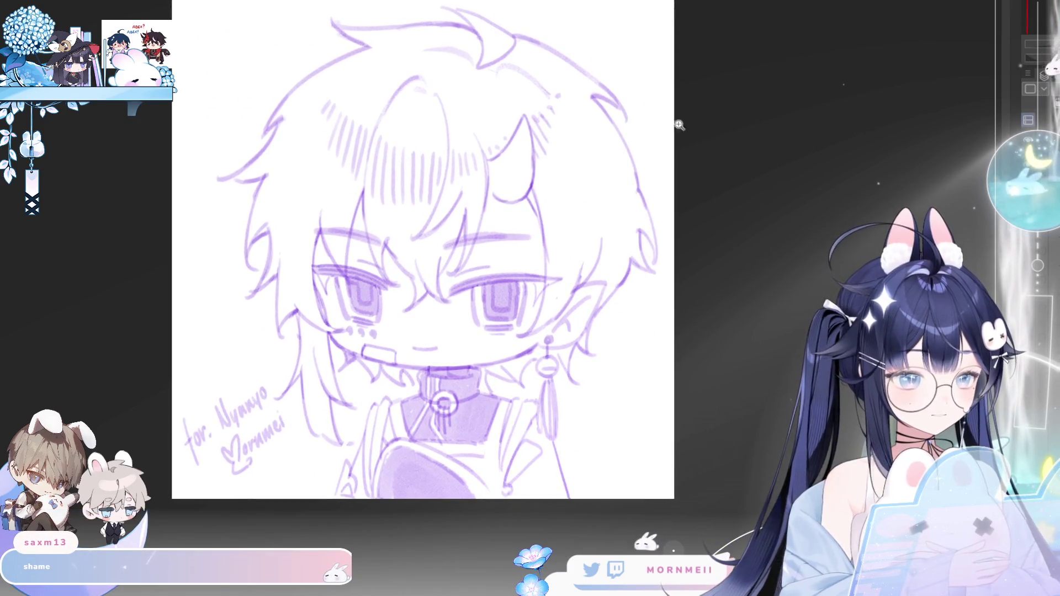
key("m")
key("m")
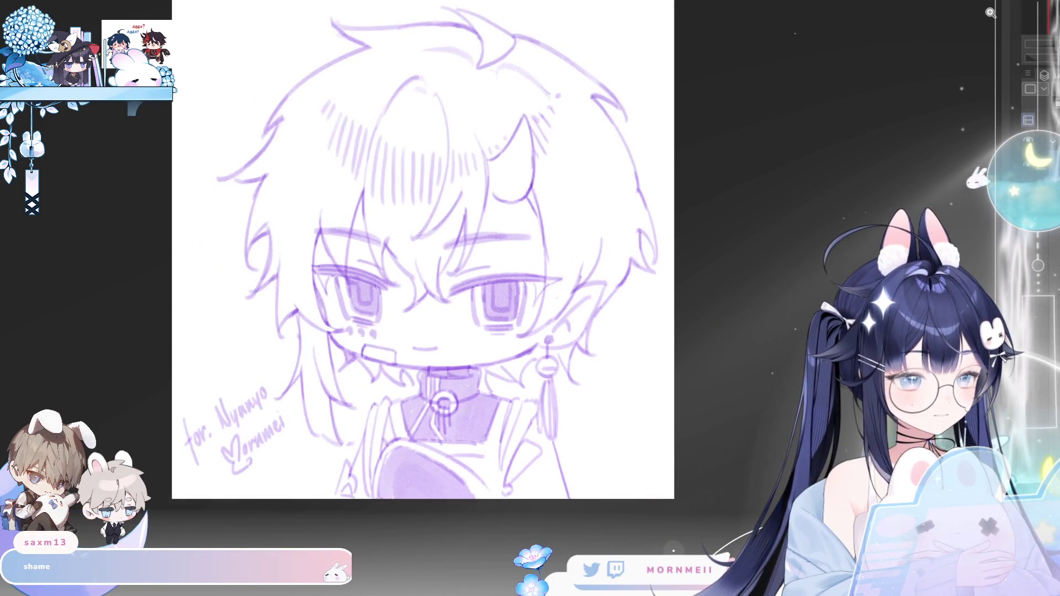
scroll(554, 335, "up", 2)
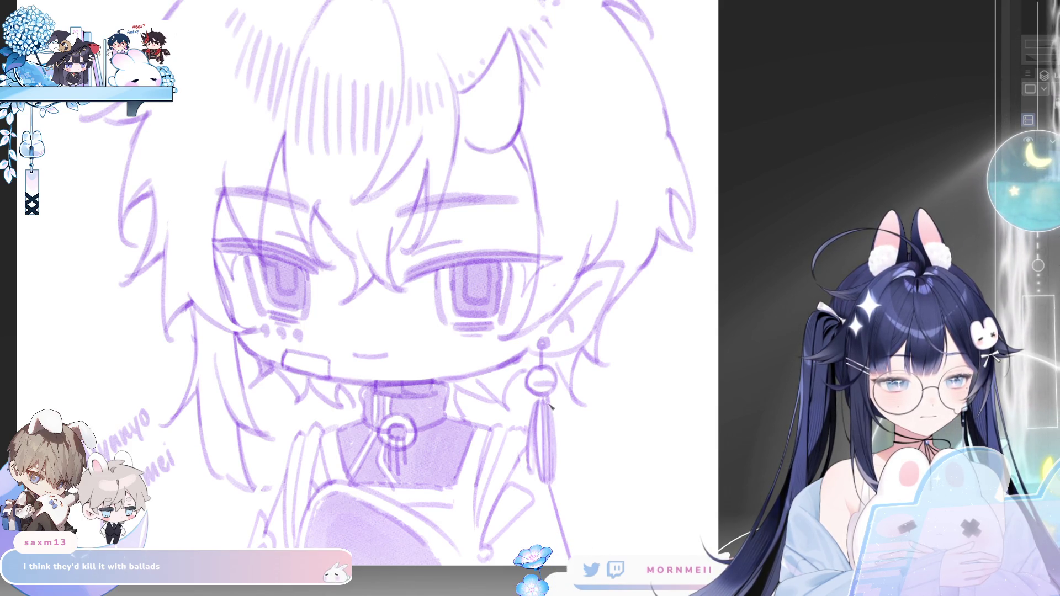
key("ctrl+0")
key("h")
key("h")
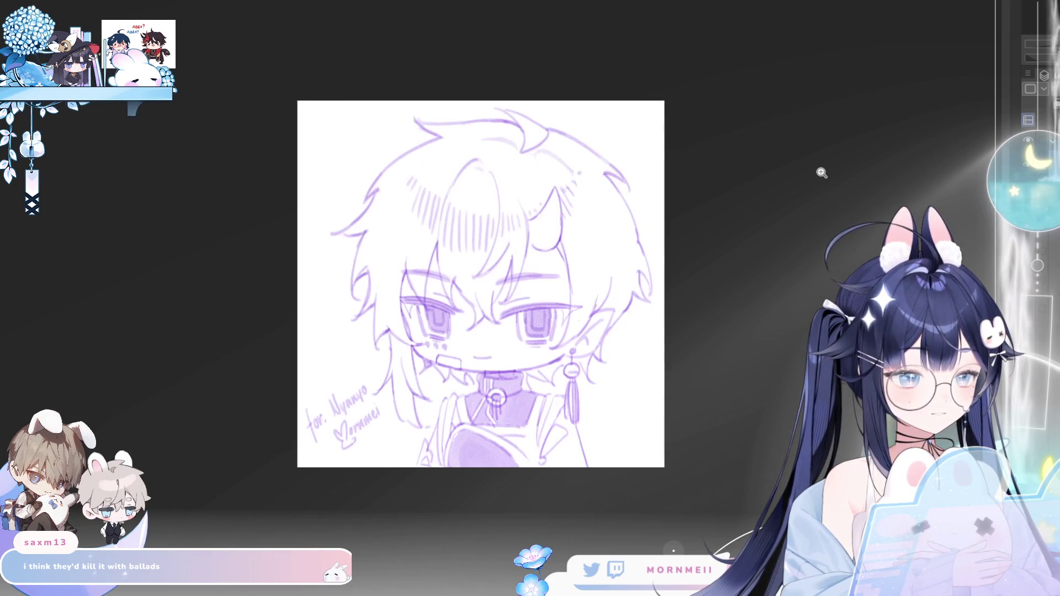
key("ctrl+plus")
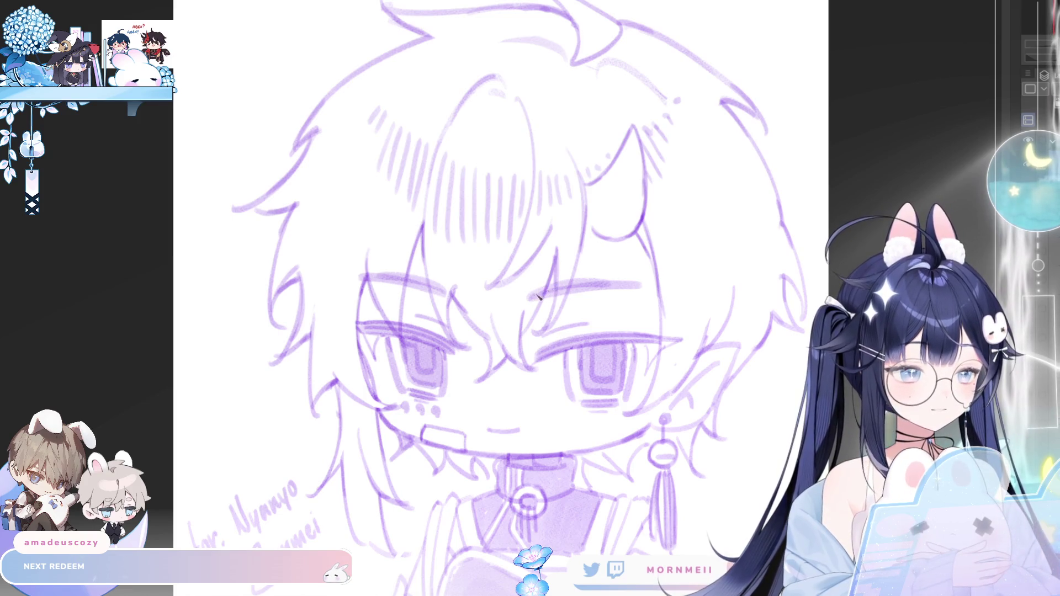
key("m")
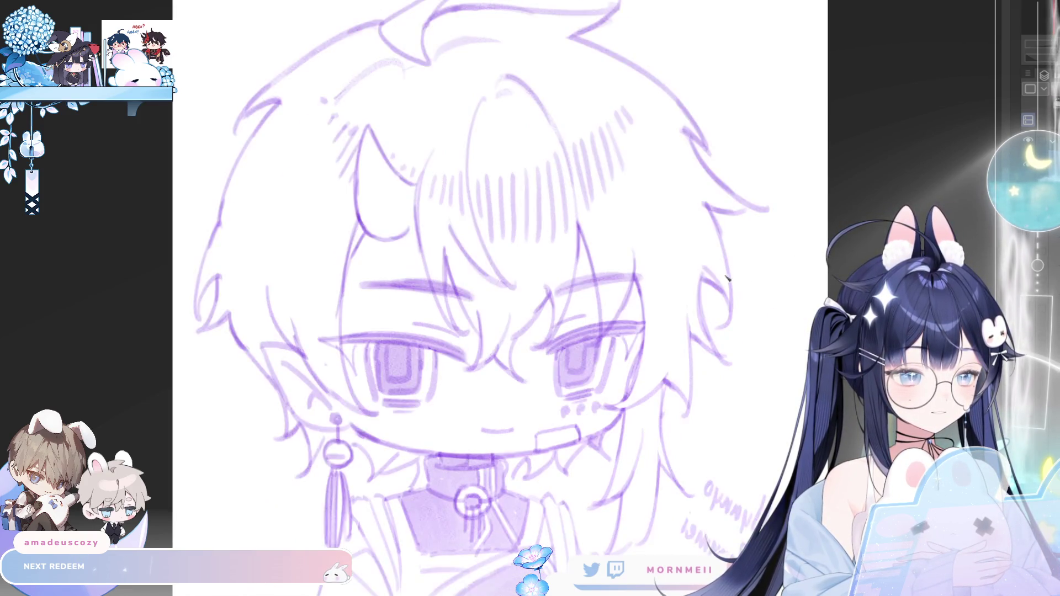
key("ctrl+0")
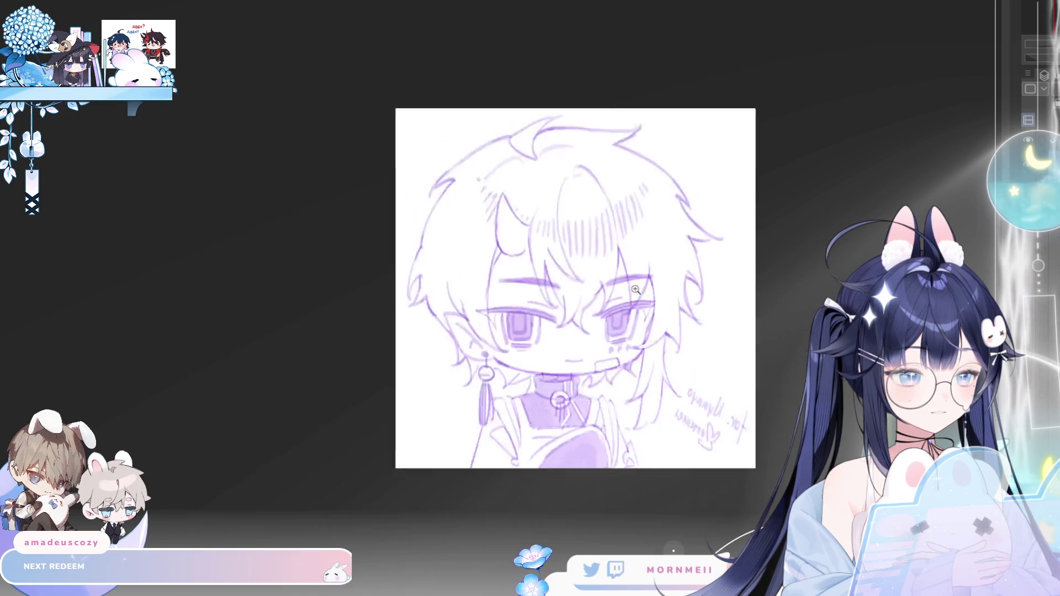
key("m")
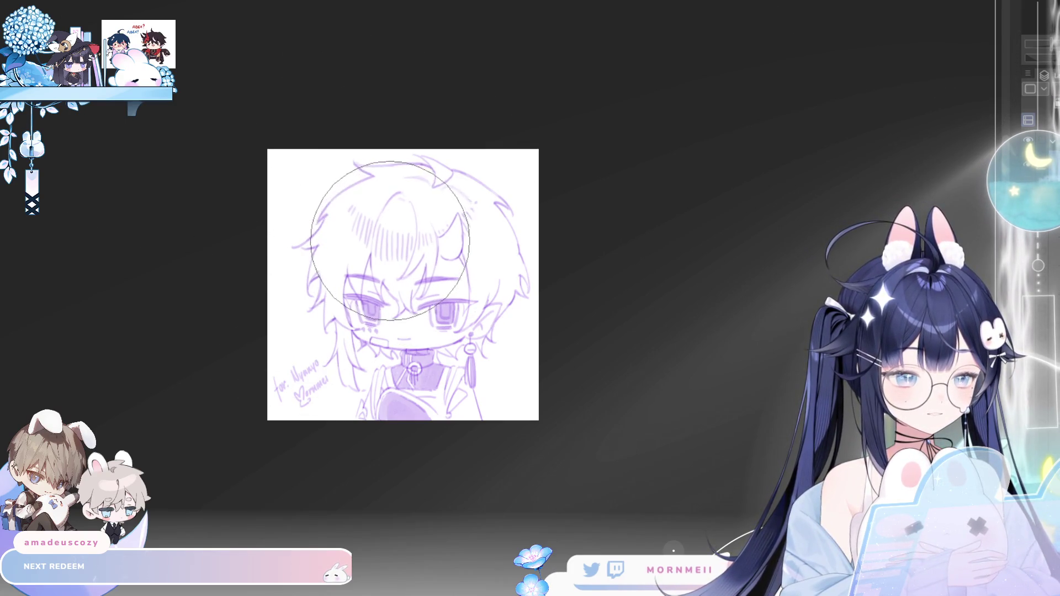
key("h")
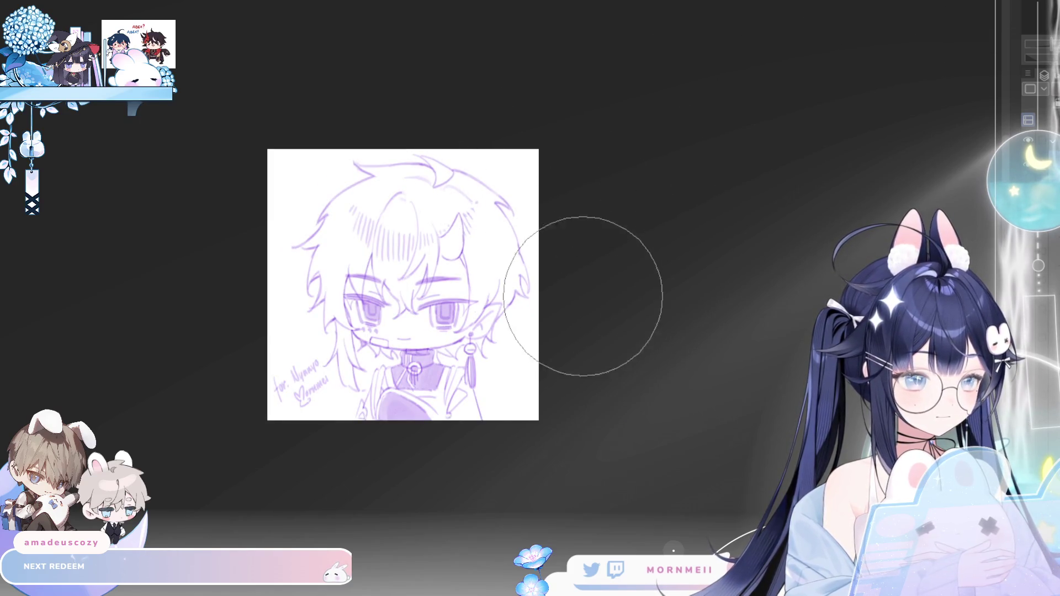
key("h")
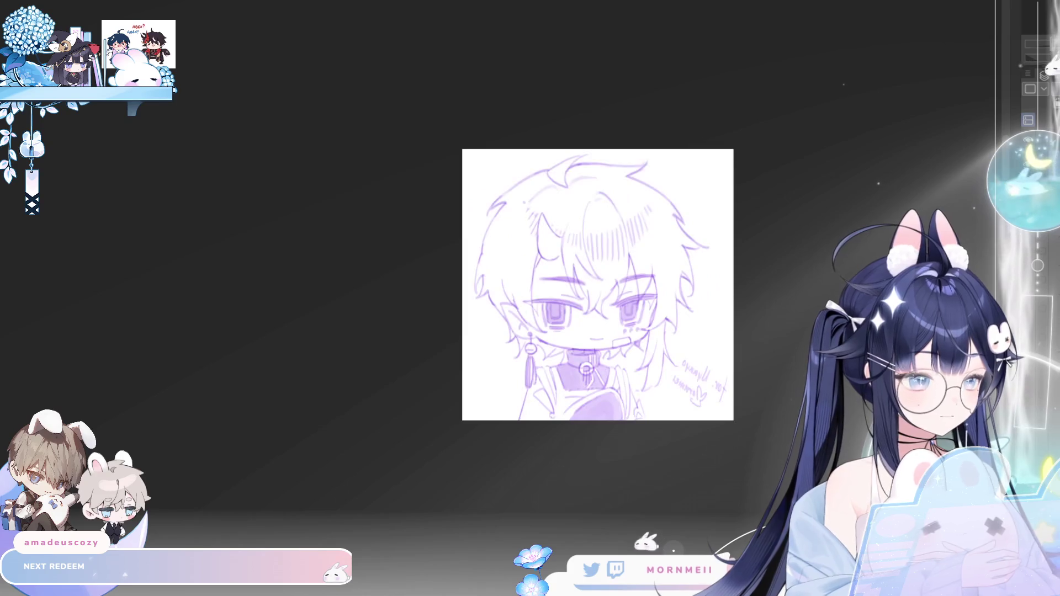
key("h")
scroll(500, 300, "up", 1)
scroll(501, 300, "up", 1)
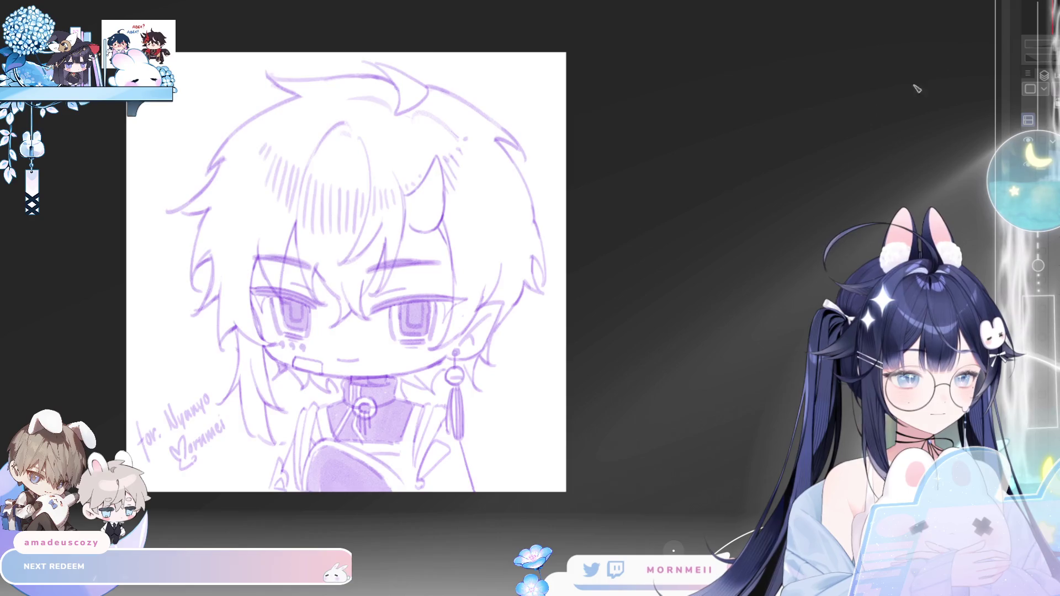
key("h")
key("h")
scroll(917, 88, "up", 1)
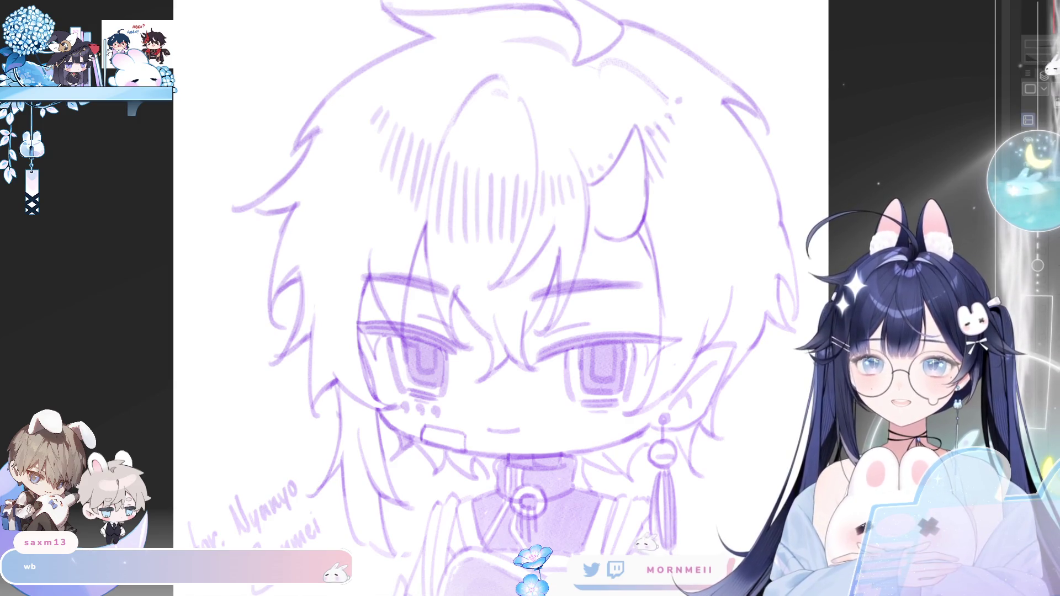
scroll(497, 298, "down", 2)
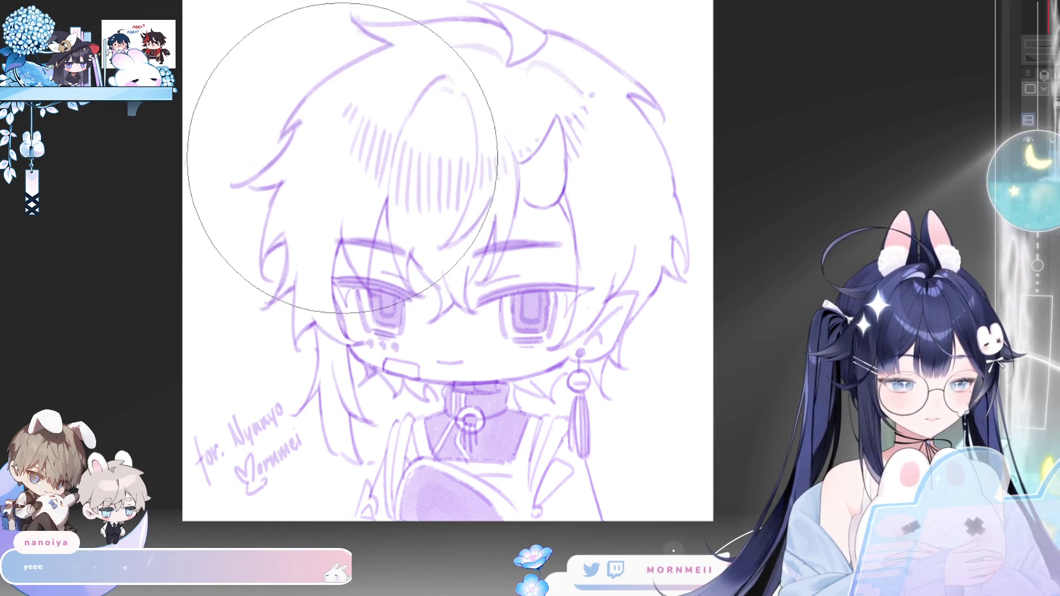
key("h")
key("h")
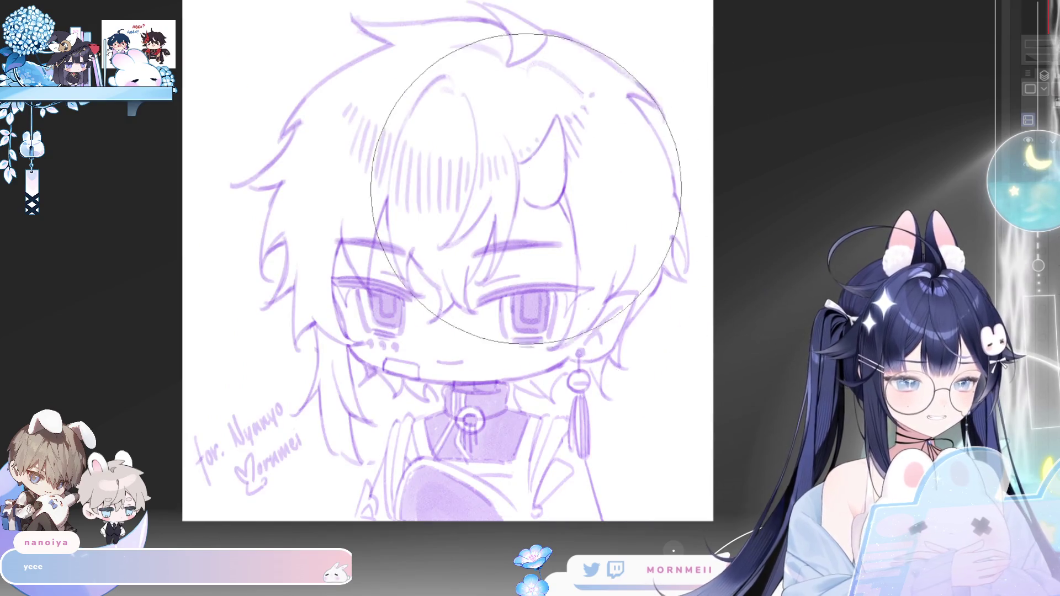
key("h")
key("h")
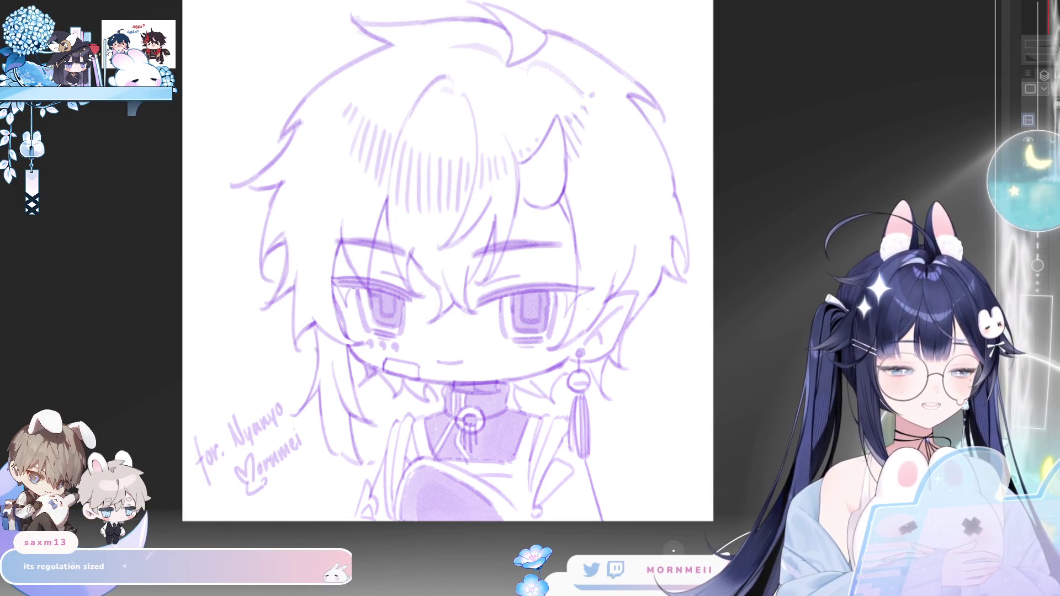
scroll(486, 143, "up", 1)
scroll(486, 143, "up", 3)
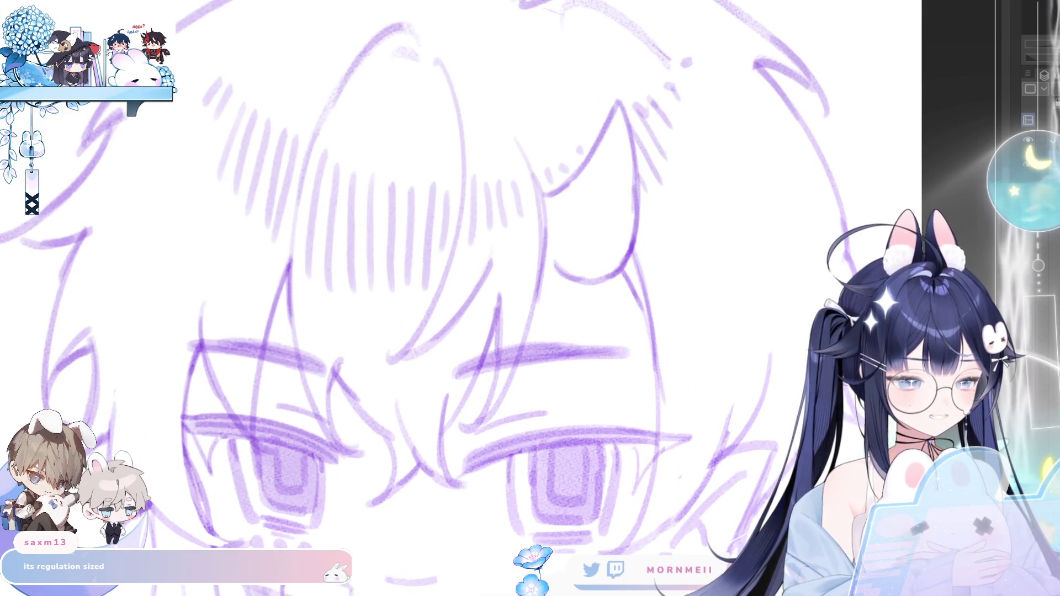
key("ctrl+0")
scroll(417, 268, "up", 1)
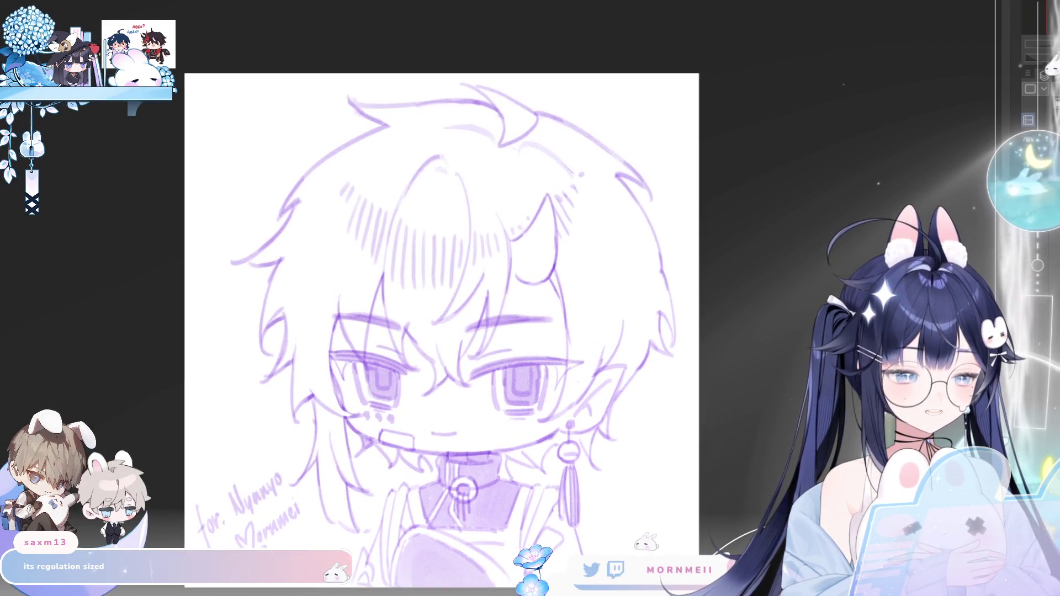
scroll(290, 387, "down", 1)
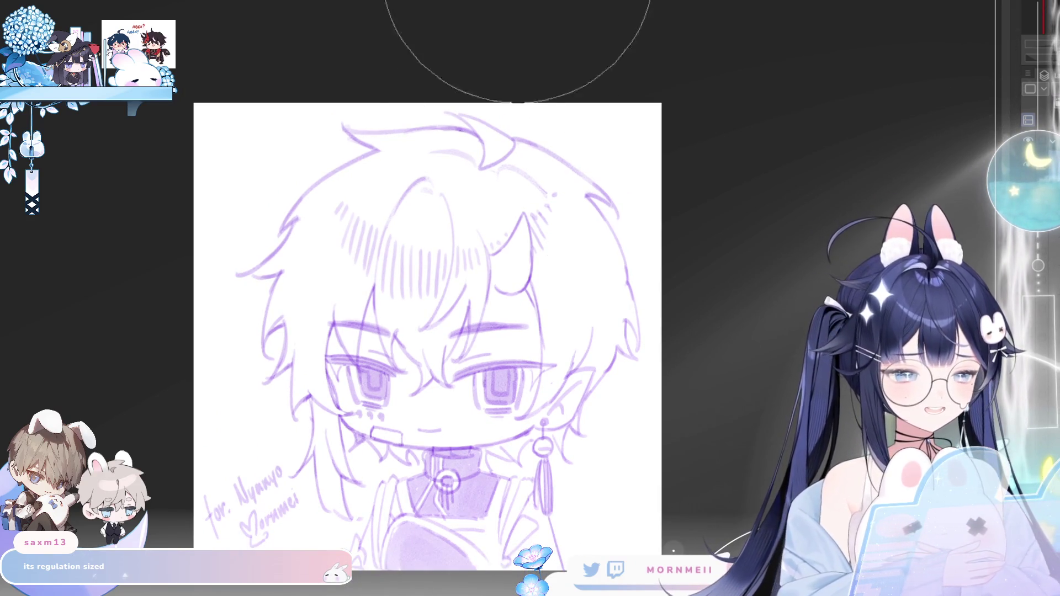
left_click_drag(534, 383, 551, 291)
key("h")
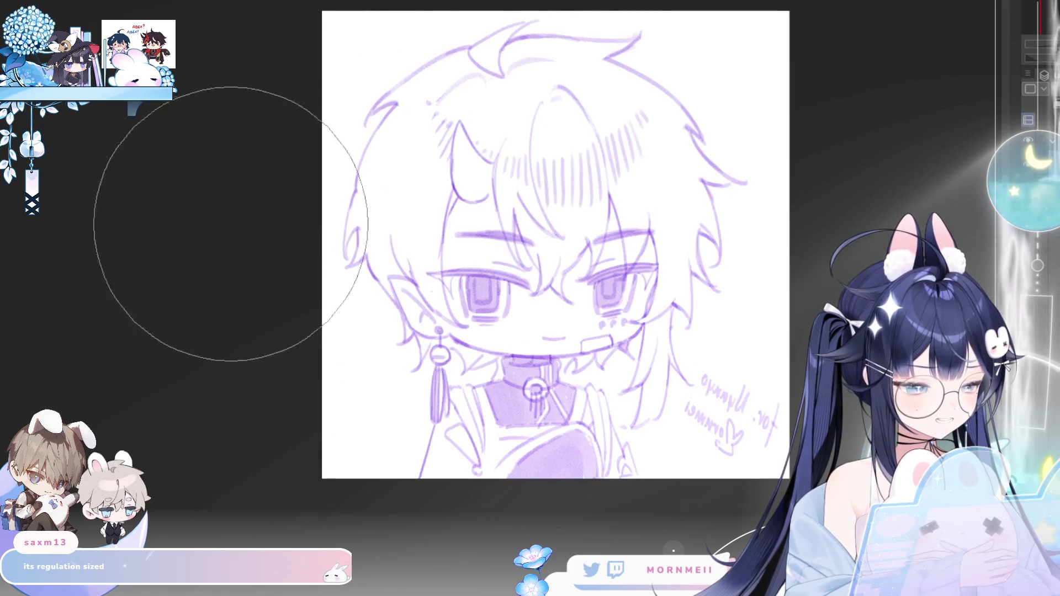
key("h")
scroll(362, 149, "up", 2)
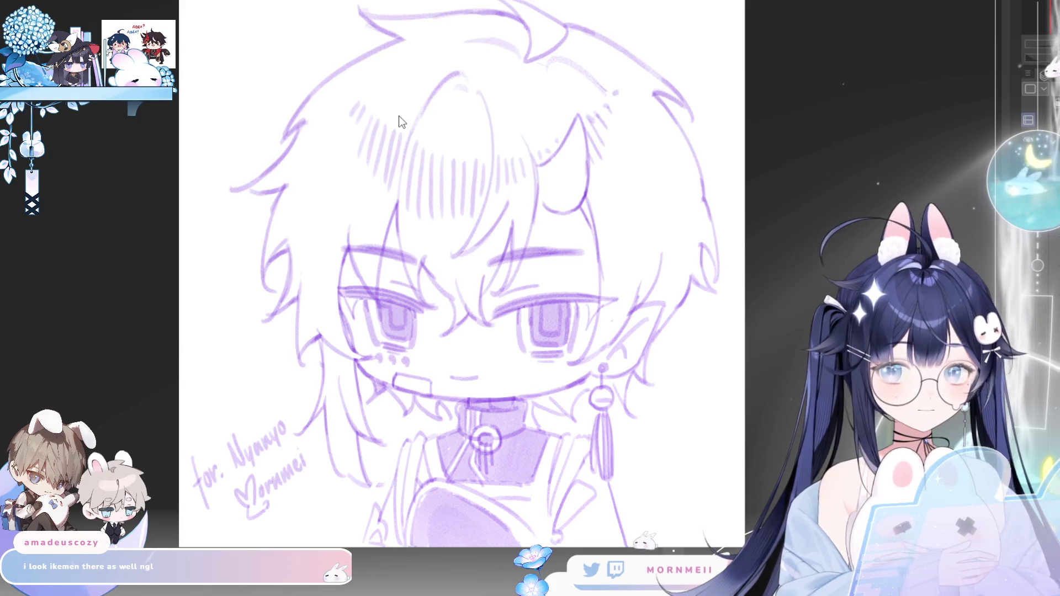
scroll(534, 157, "up", 2)
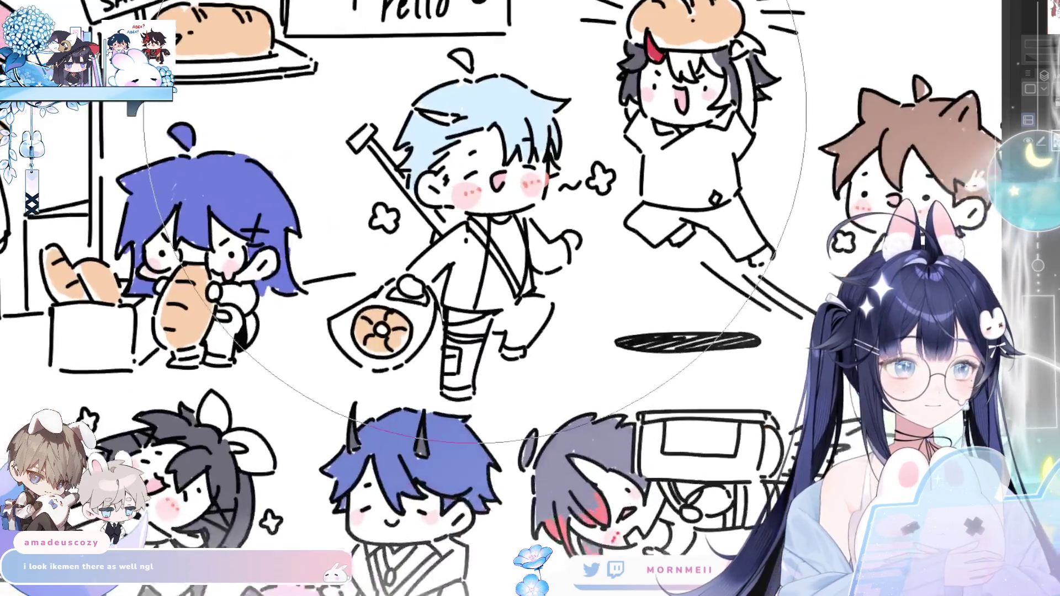
scroll(534, 157, "up", 1)
scroll(535, 157, "up", 1)
scroll(535, 157, "up", 1)
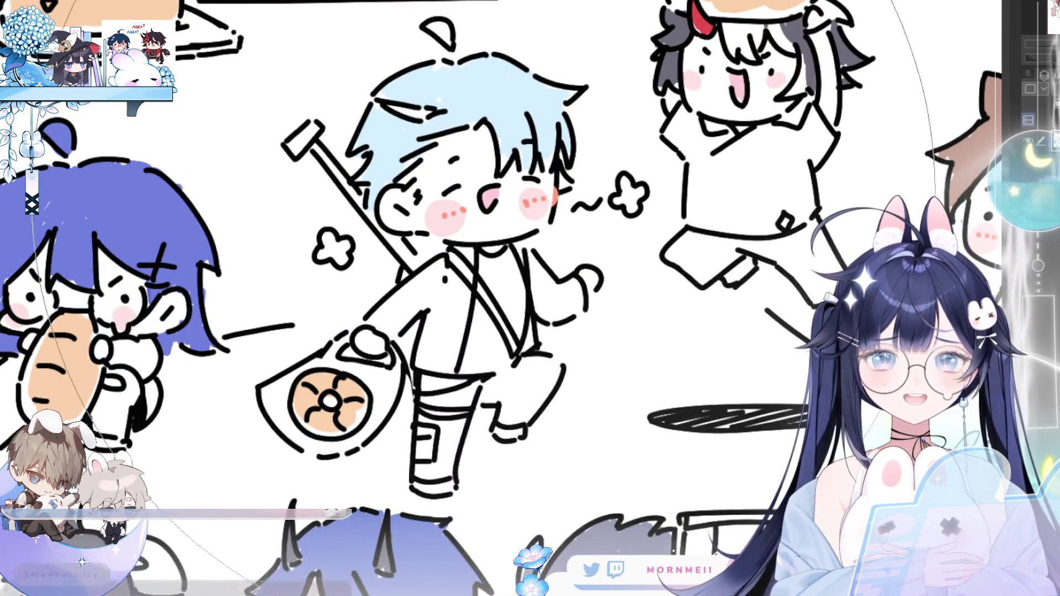
scroll(472, 194, "down", 1)
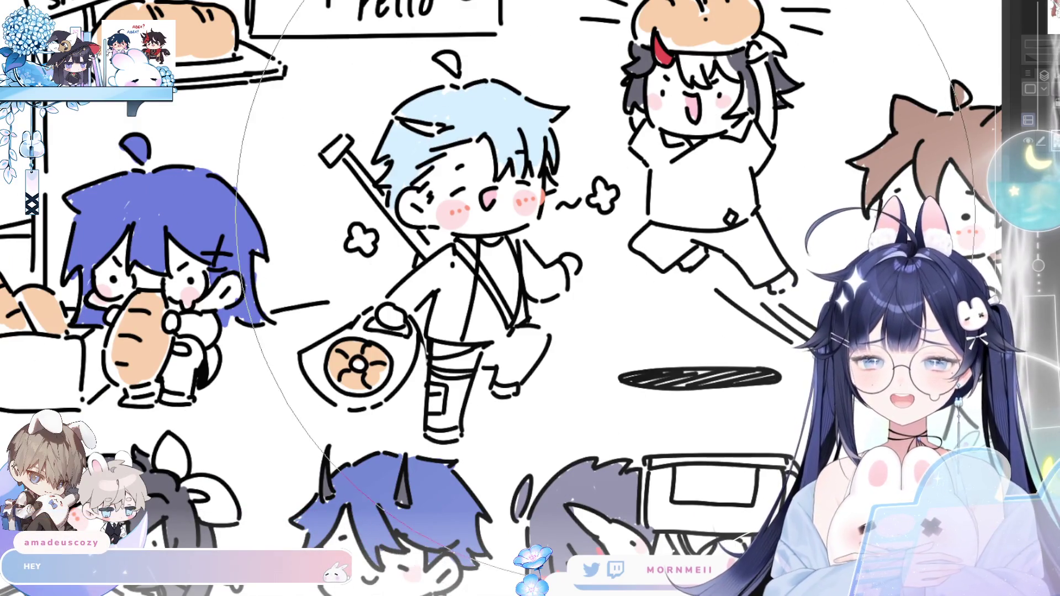
scroll(414, 257, "down", 1)
scroll(440, 249, "down", 1)
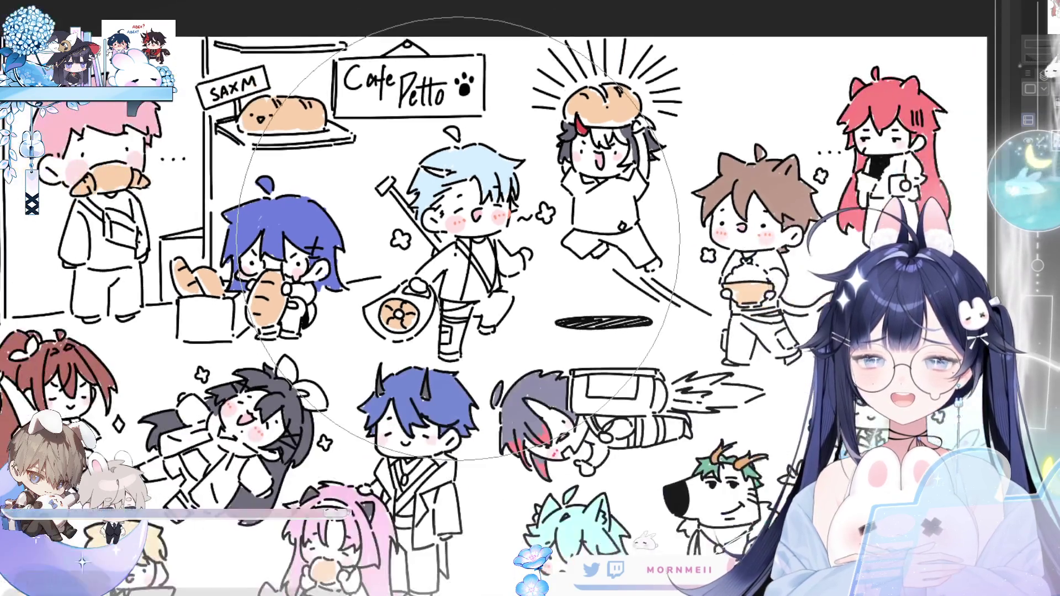
scroll(459, 241, "down", 1)
scroll(461, 238, "down", 1)
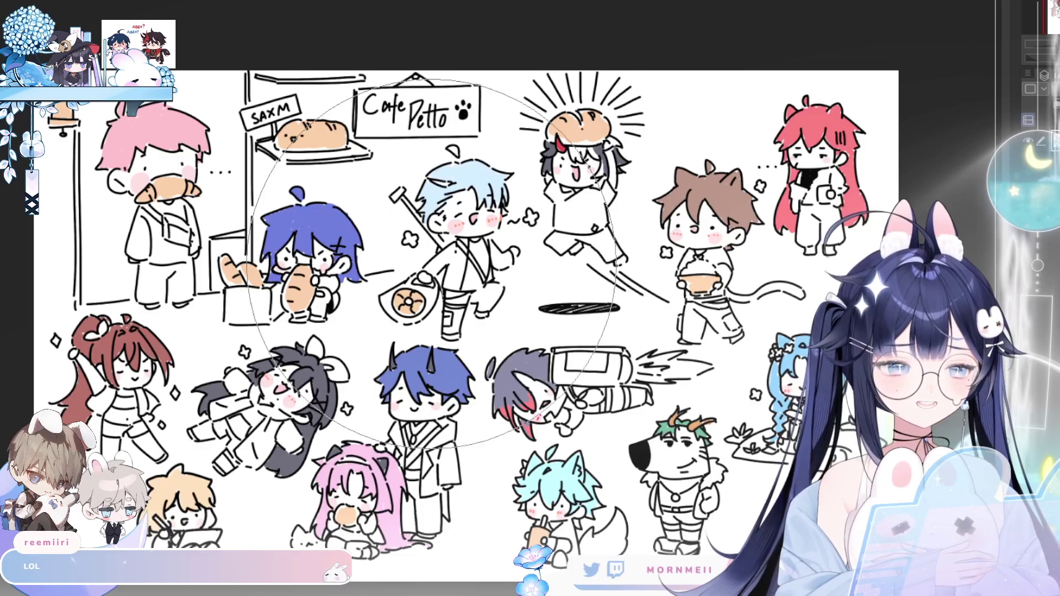
scroll(472, 315, "down", 1)
- Pan the canvas so the whole chibi group illustration sits in view
left_click_drag(473, 315, 436, 264)
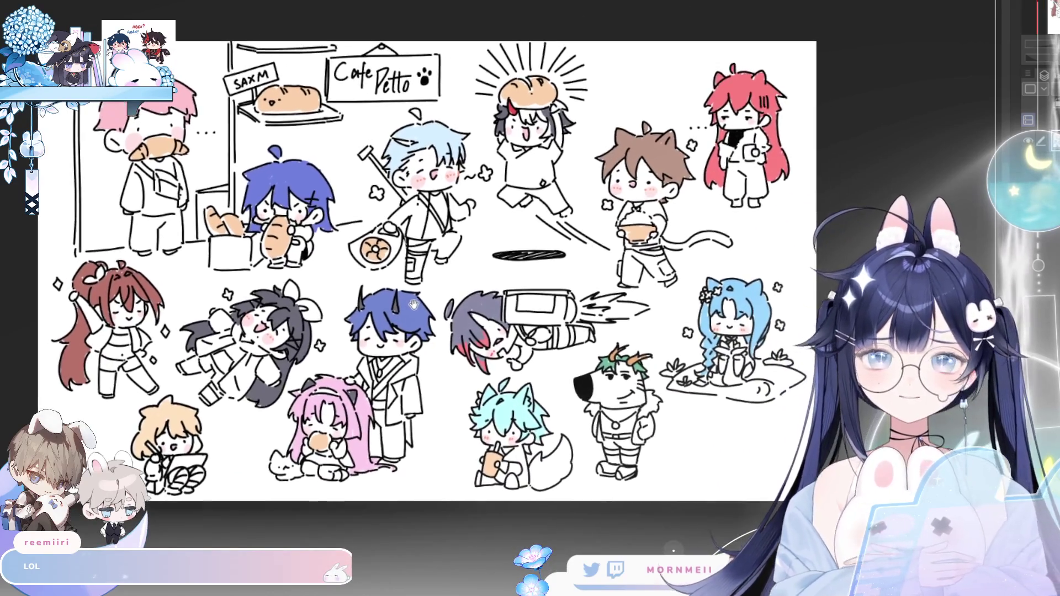
left_click_drag(412, 304, 429, 320)
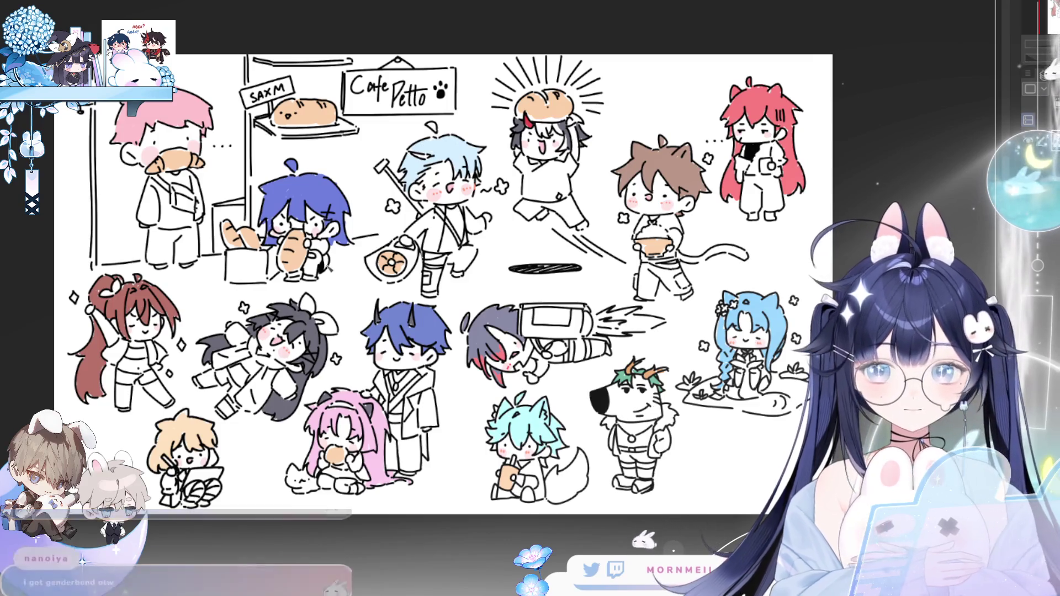
scroll(444, 283, "up", 1)
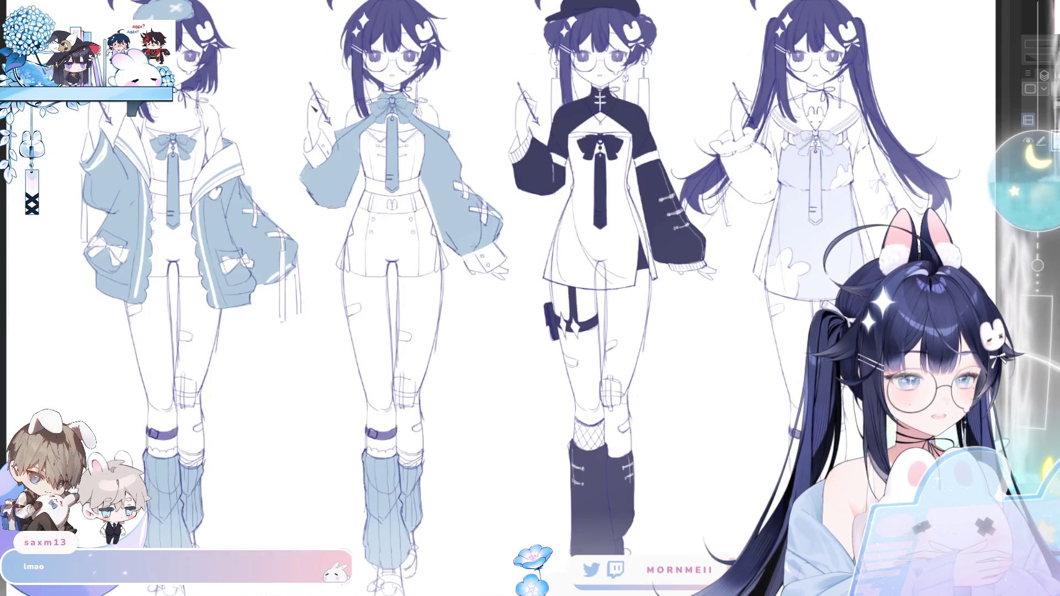
scroll(552, 188, "down", 2)
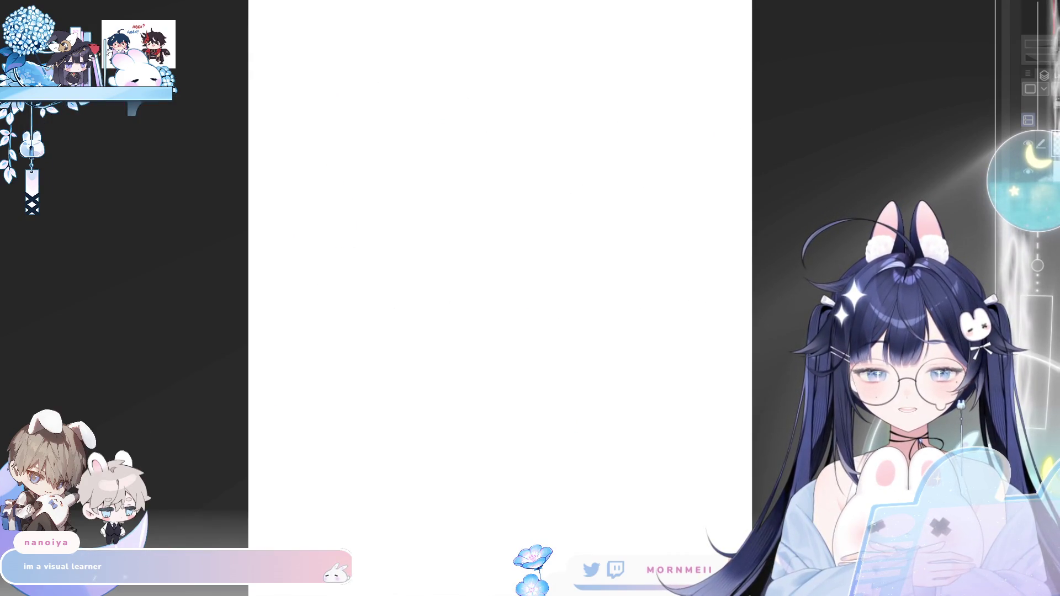
- Sketch the outer sleeve edges and both cuff curves in light blue, undoing trial strokes
key("ctrl+0")
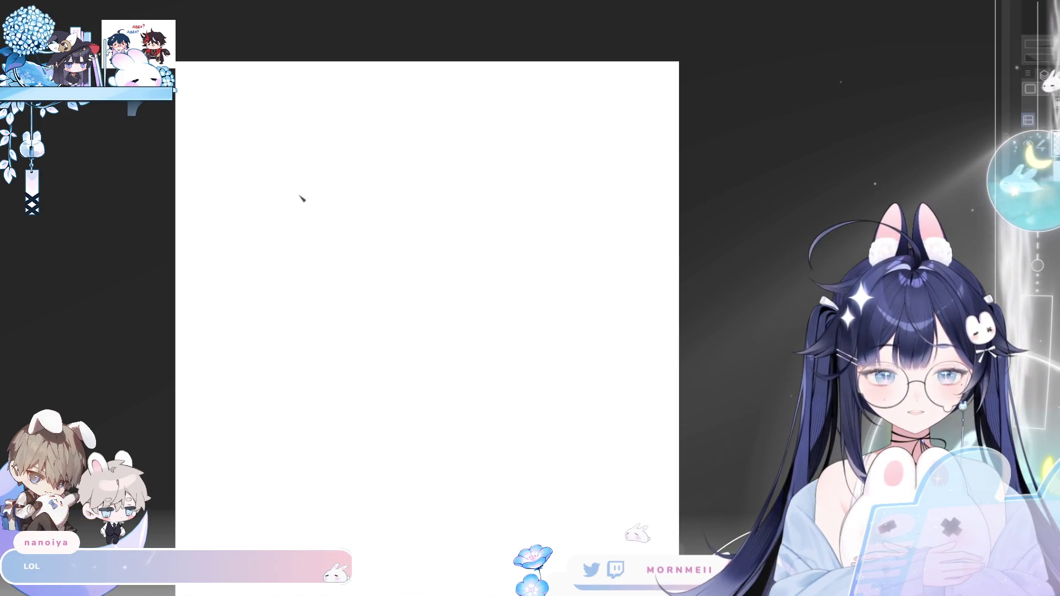
left_click_drag(358, 143, 402, 133)
key("ctrl+z")
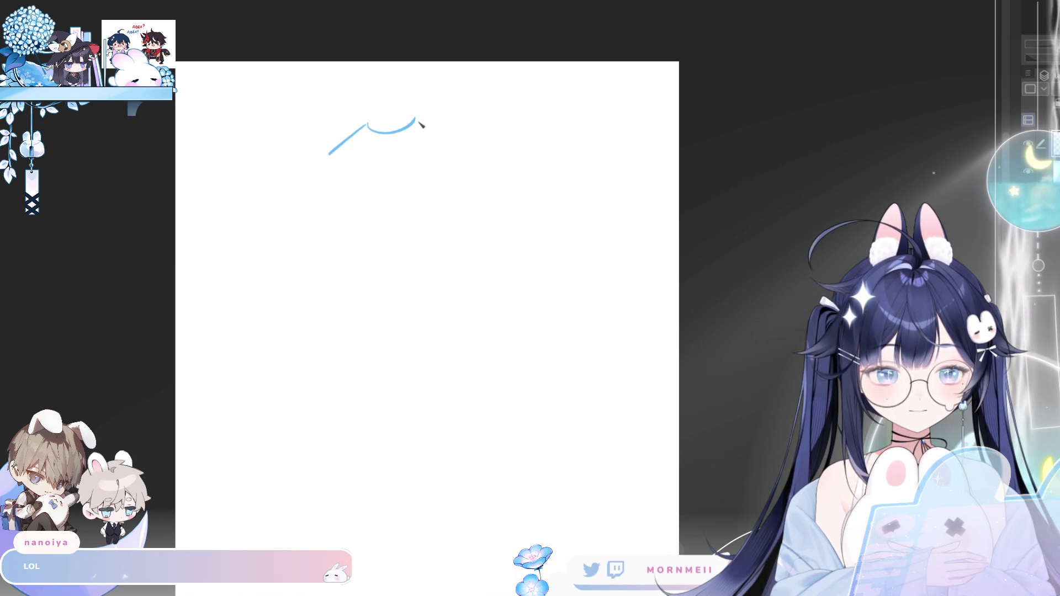
left_click_drag(329, 158, 295, 265)
key("ctrl+z")
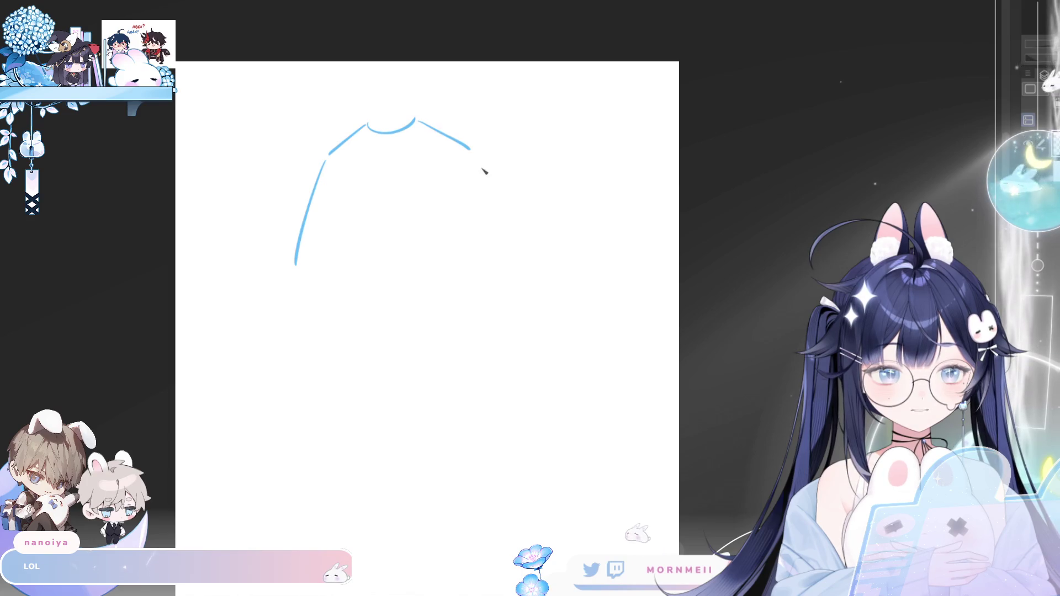
left_click_drag(475, 155, 517, 280)
left_click_drag(289, 274, 308, 302)
left_click_drag(495, 300, 515, 282)
- Draw the inner torso lines under each shoulder and the bottom hem curve
left_click_drag(330, 162, 338, 209)
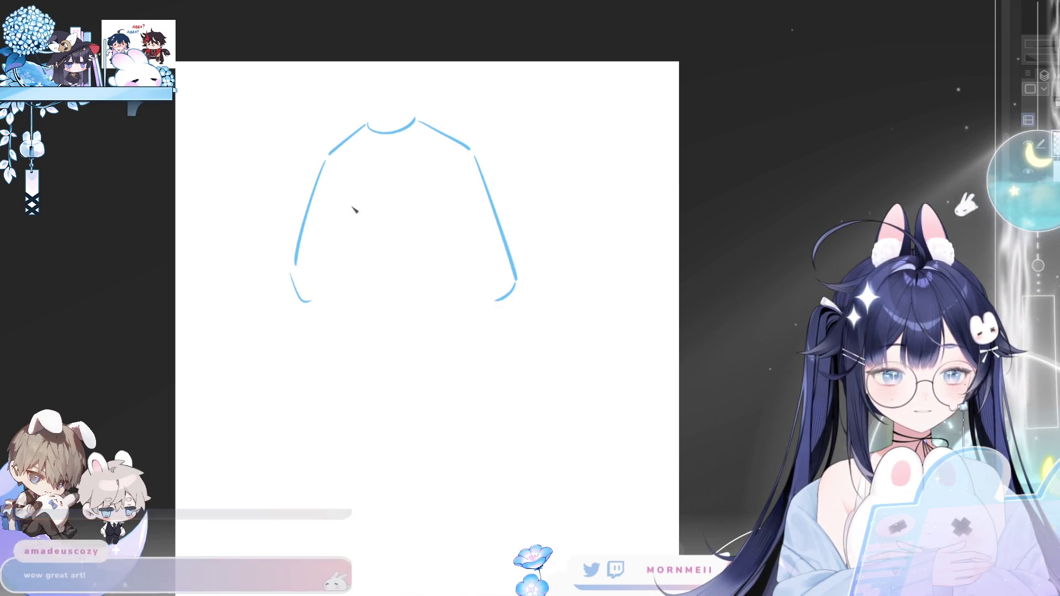
left_click_drag(468, 153, 452, 217)
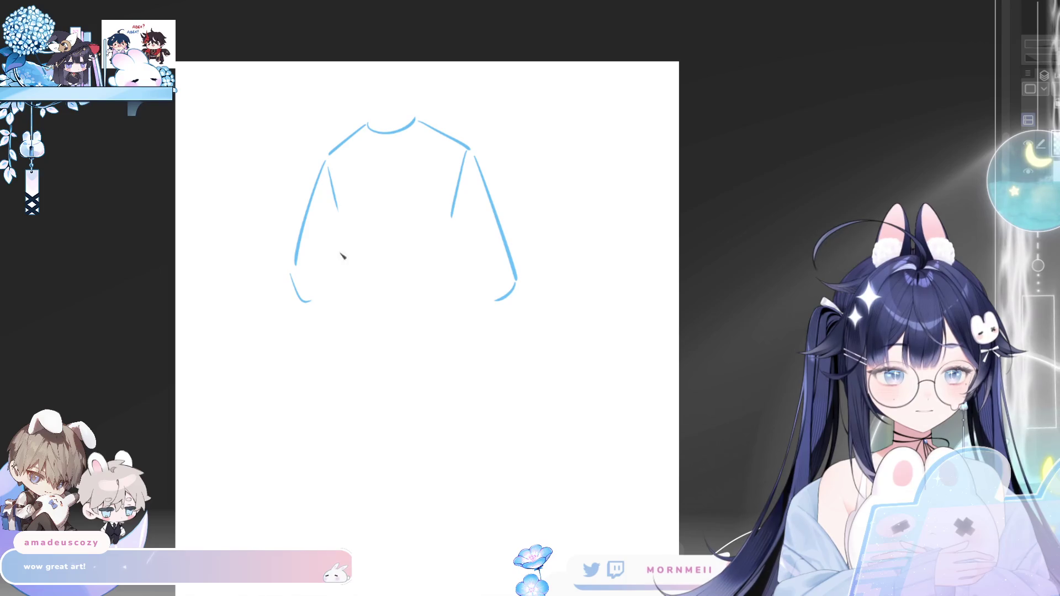
key("ctrl+z")
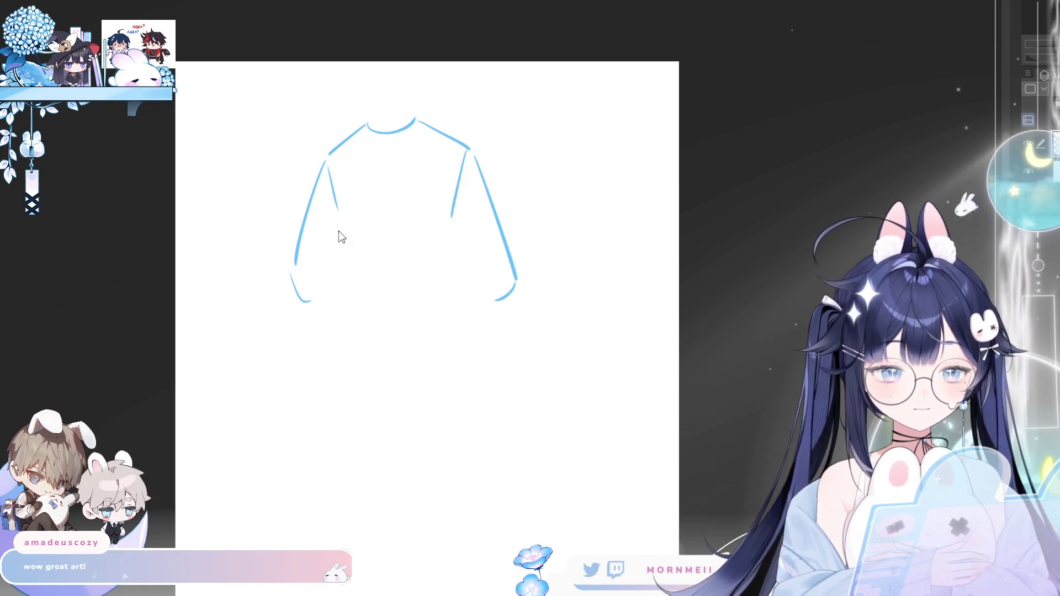
left_click_drag(455, 211, 457, 299)
mouse_move(353, 313)
left_mouse_down()
mouse_move(454, 308)
mouse_move(491, 320)
left_mouse_up()
key("ctrl+z")
key("ctrl+z")
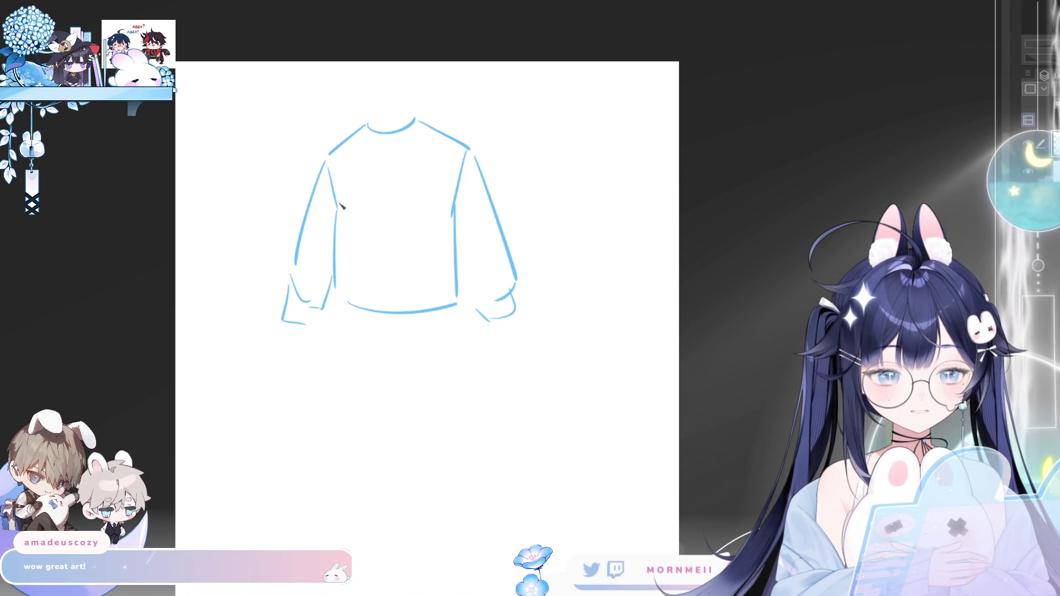
- Try a line across the shoulders, undo it, and try one across the upper chest
left_click_drag(330, 152, 469, 142)
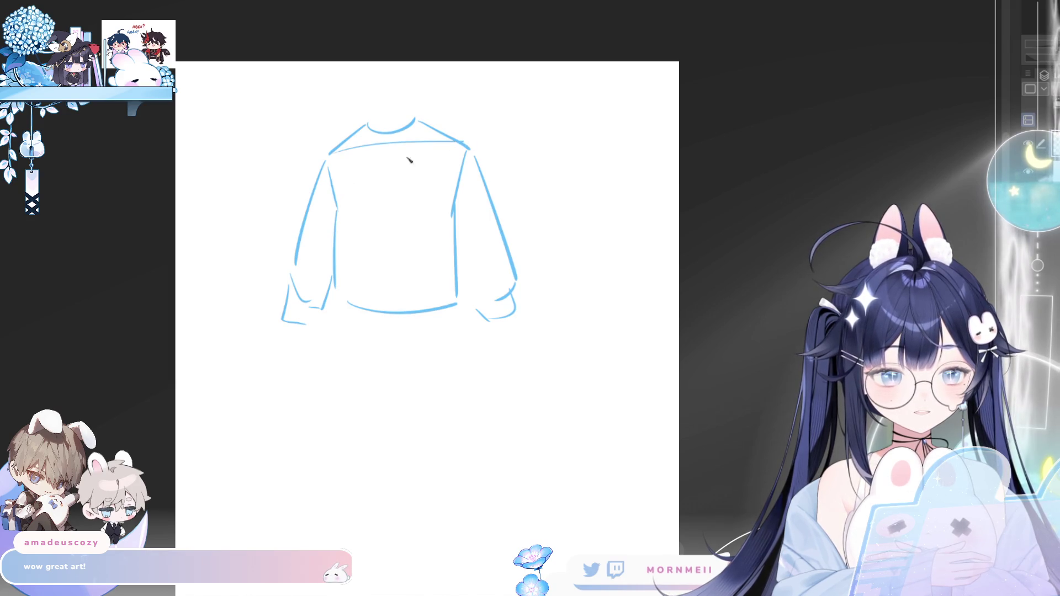
key("ctrl+z")
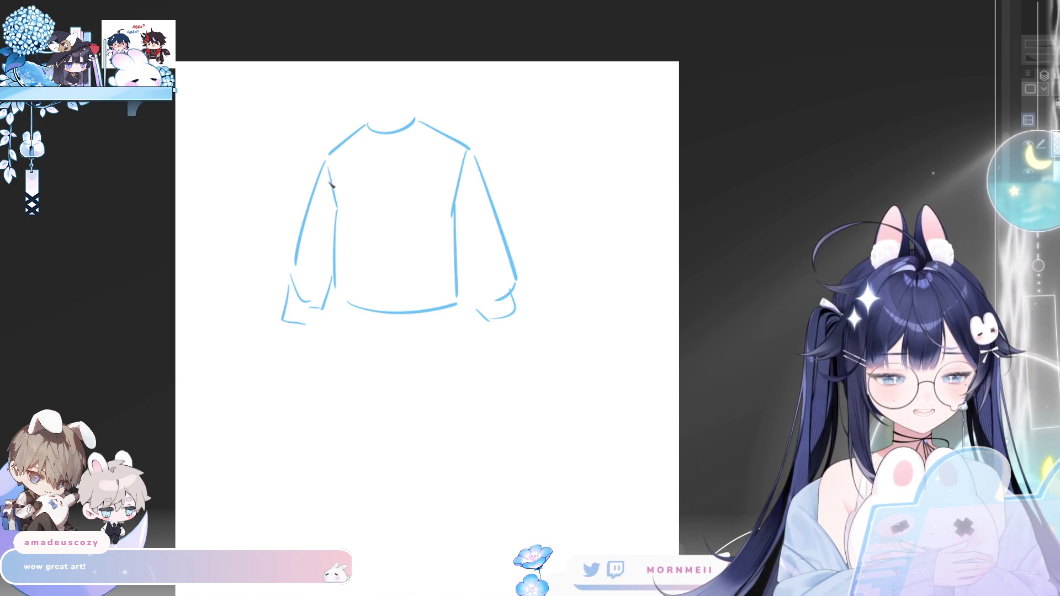
left_click_drag(331, 185, 468, 176)
- Draw the yoke line, outline the body panel and fill it solid blue
key("ctrl+z")
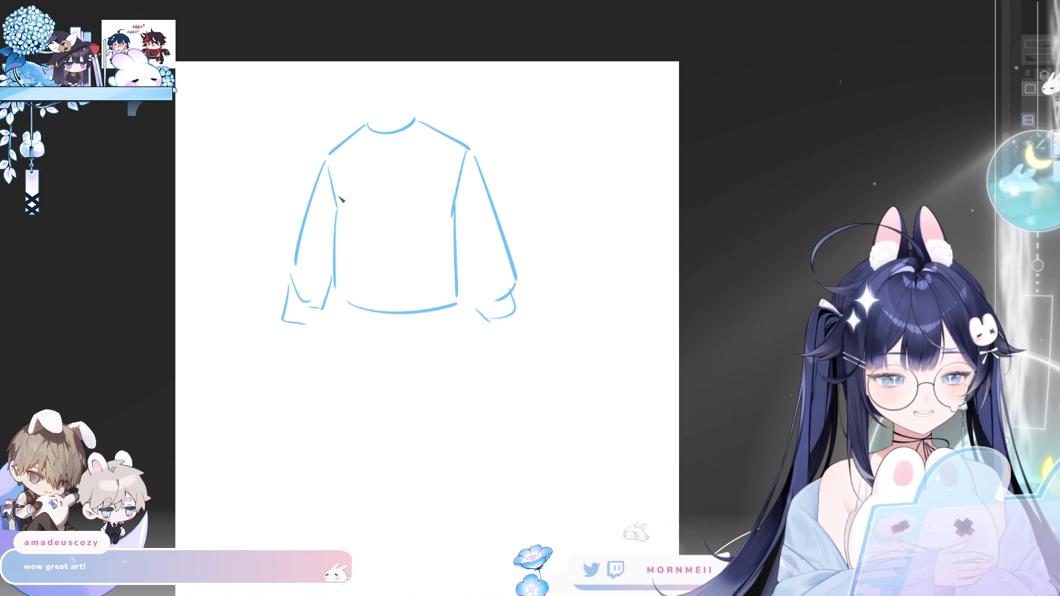
left_click_drag(346, 183, 452, 177)
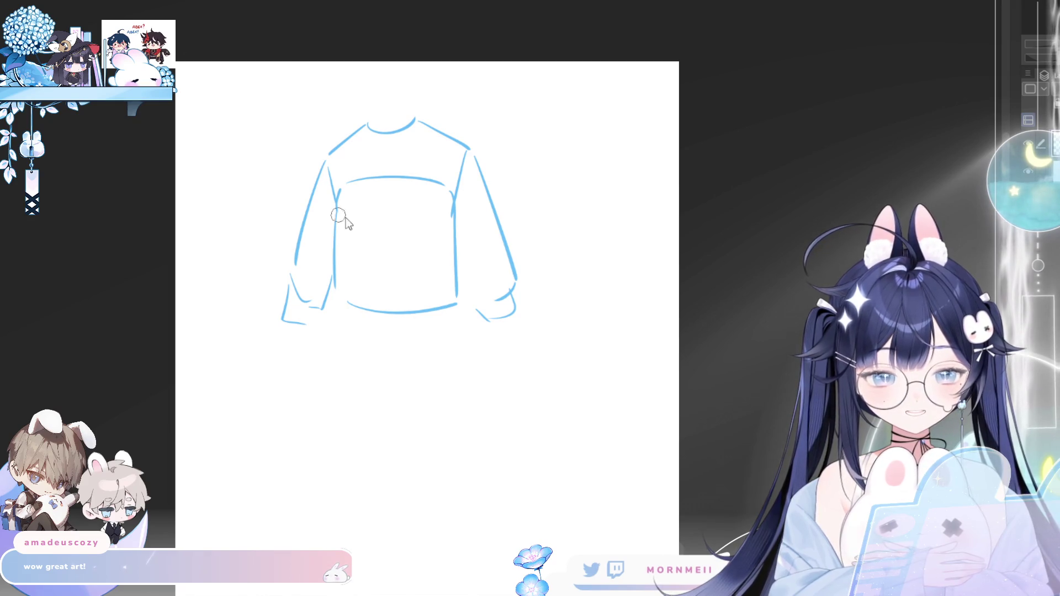
left_click_drag(341, 189, 343, 297)
mouse_move(436, 305)
left_mouse_down()
mouse_move(456, 304)
mouse_move(451, 194)
mouse_move(346, 193)
left_mouse_up()
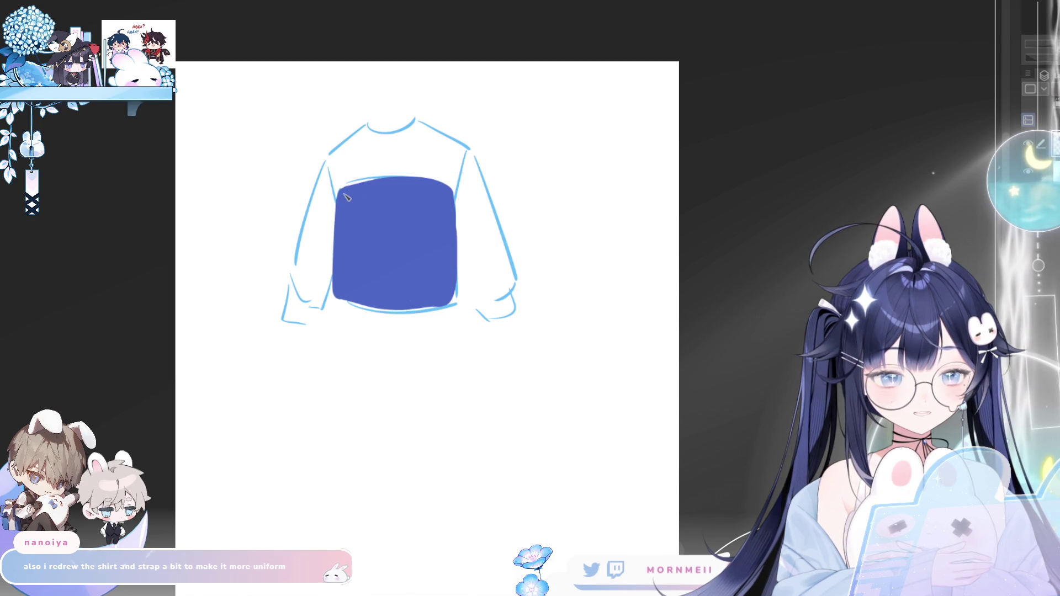
- Nudge the blue panel slightly left and feather its top edge
mouse_move(338, 184)
left_mouse_down()
mouse_move(335, 273)
mouse_move(423, 336)
mouse_move(466, 248)
mouse_move(423, 169)
left_mouse_up()
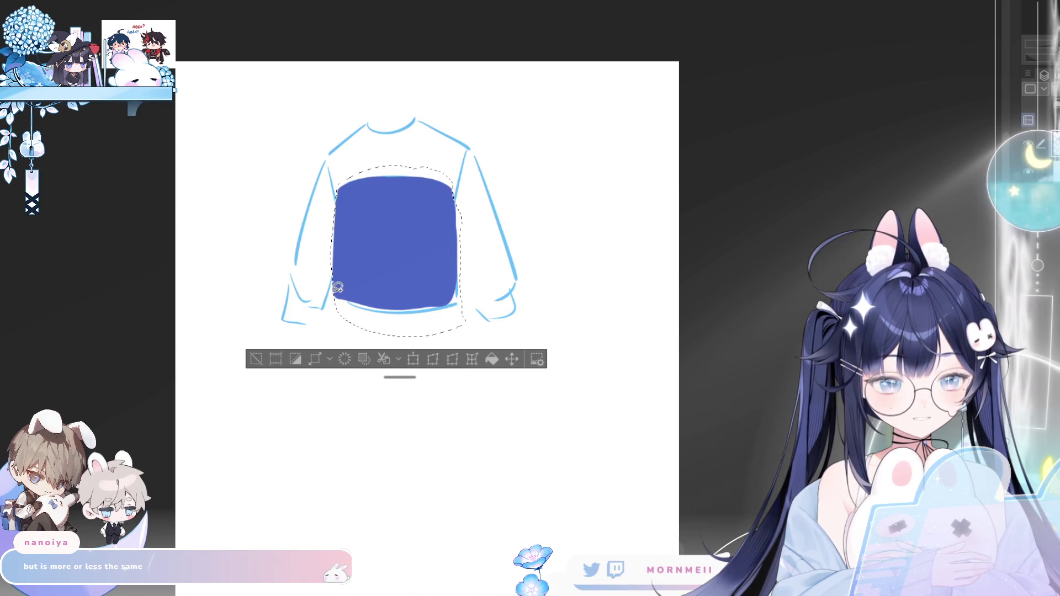
left_click_drag(337, 290, 334, 290)
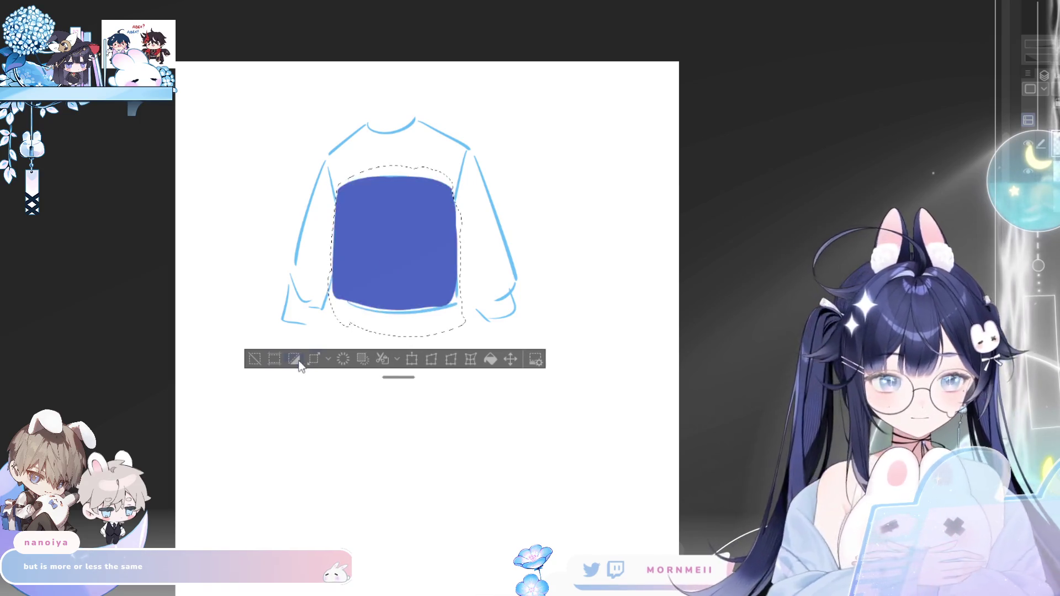
left_click(254, 359)
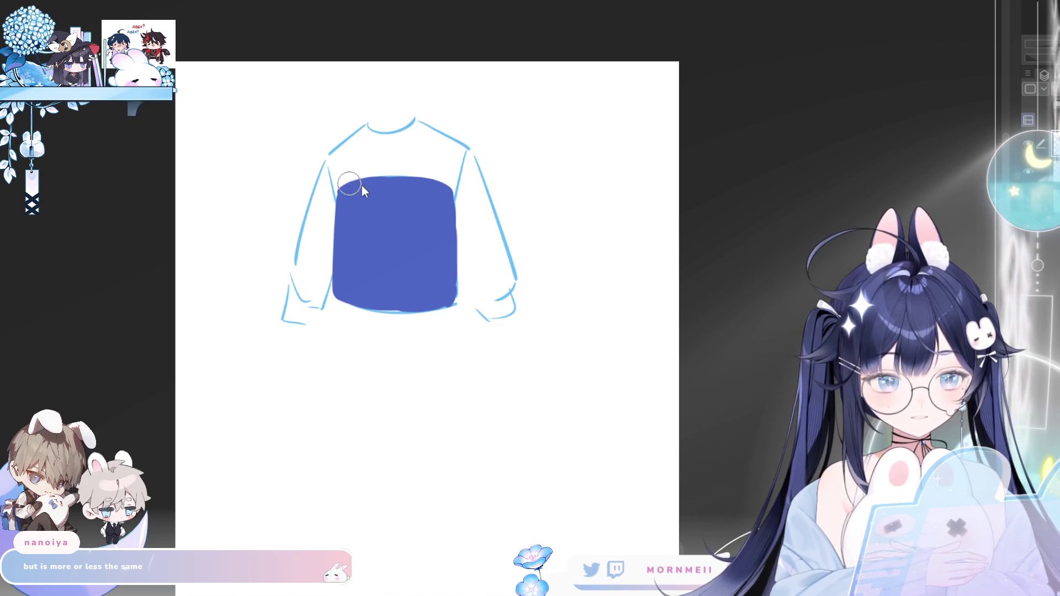
left_click_drag(355, 188, 346, 182)
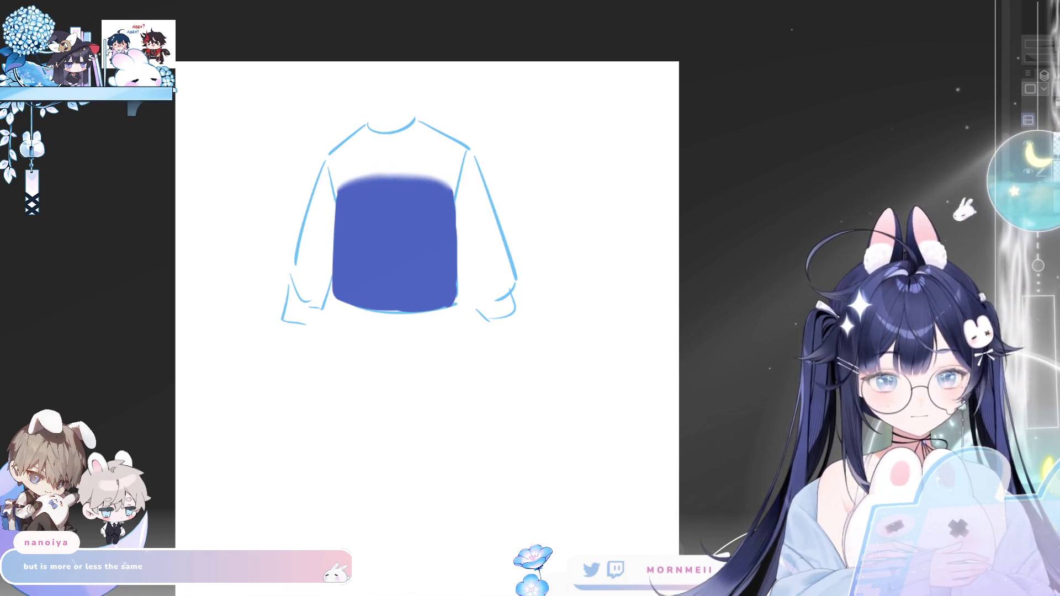
- Outline the yoke in pink with the blue layer hidden, bucket-fill it, and re-show the blue panel
left_click_drag(328, 157, 335, 203)
key("ctrl+z")
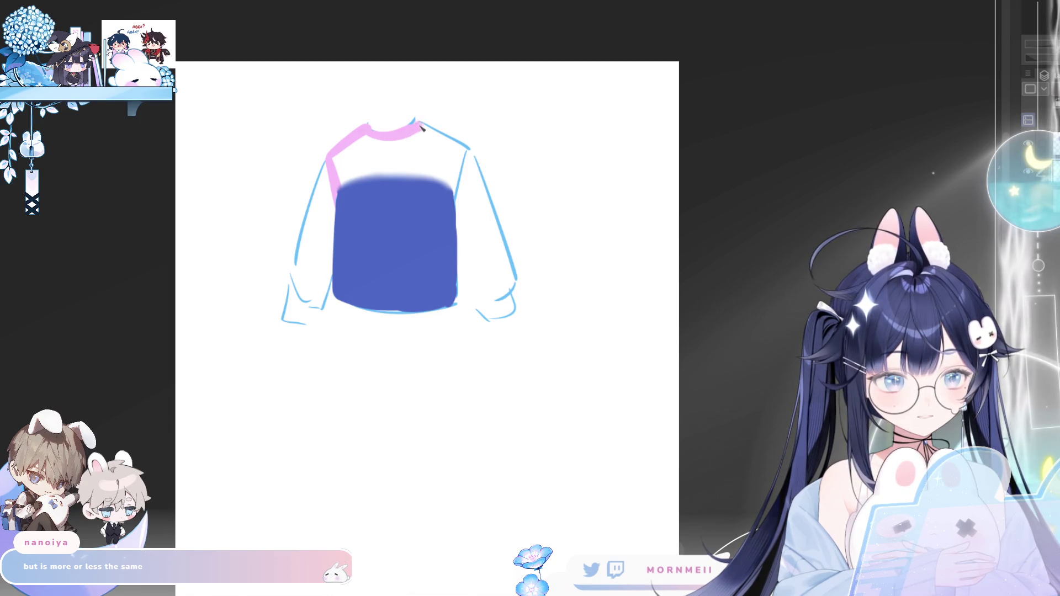
left_click_drag(465, 149, 445, 211)
key("Delete")
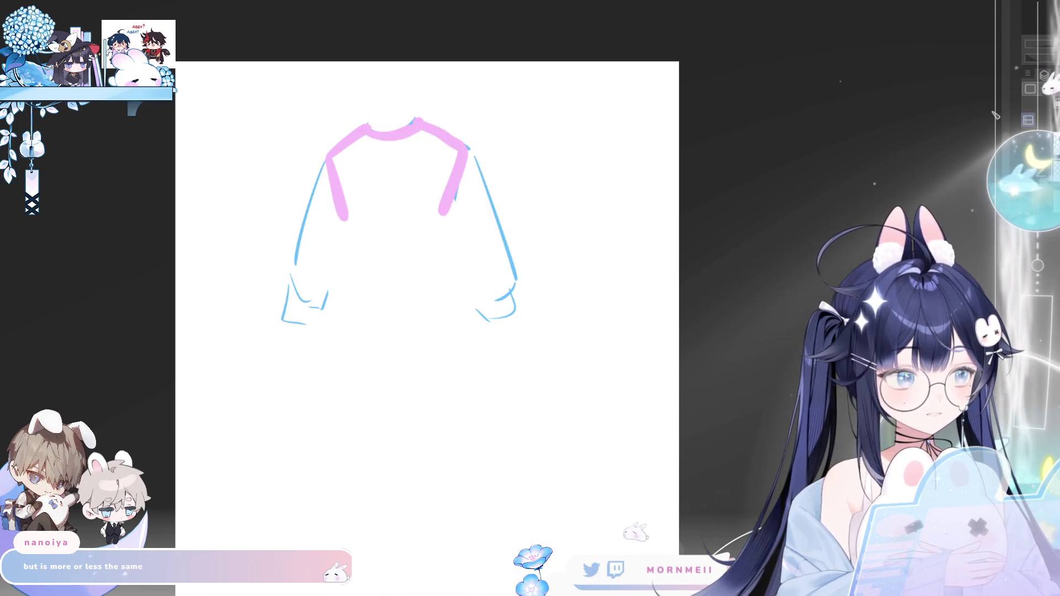
left_click_drag(349, 222, 427, 222)
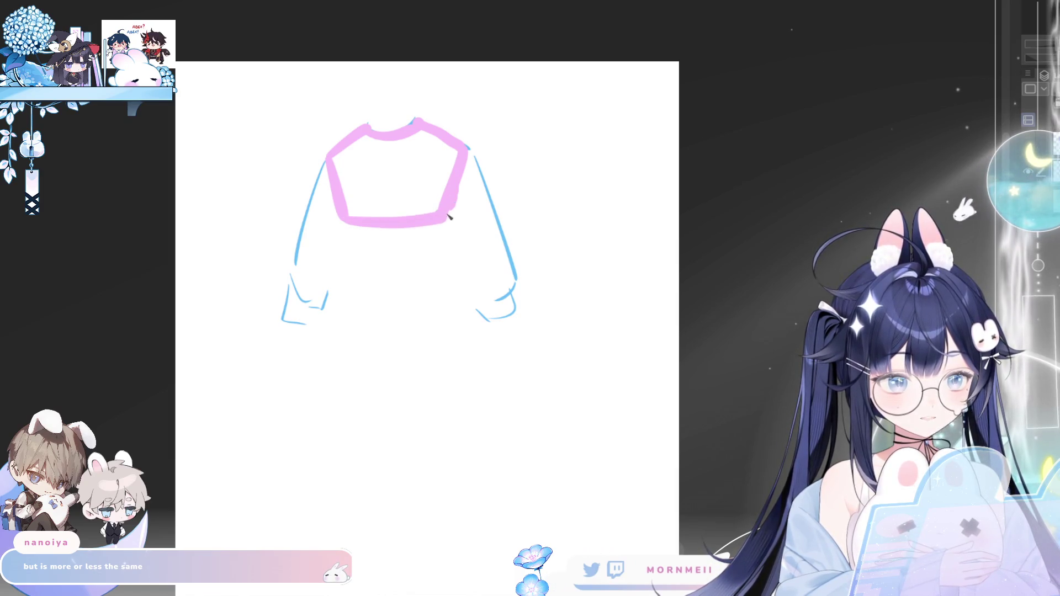
left_click(405, 207)
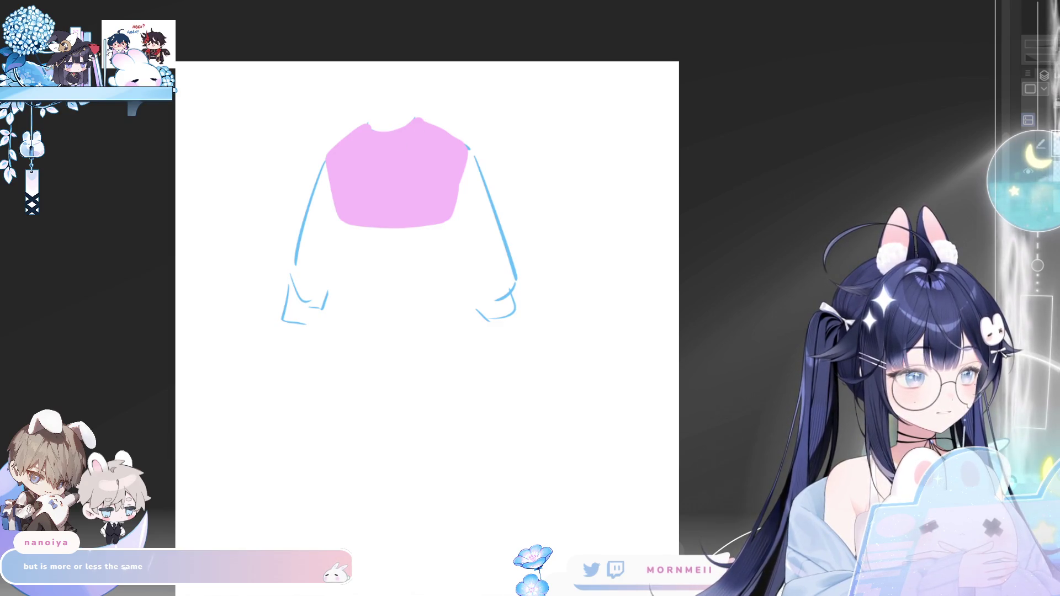
left_click_drag(336, 187, 455, 306)
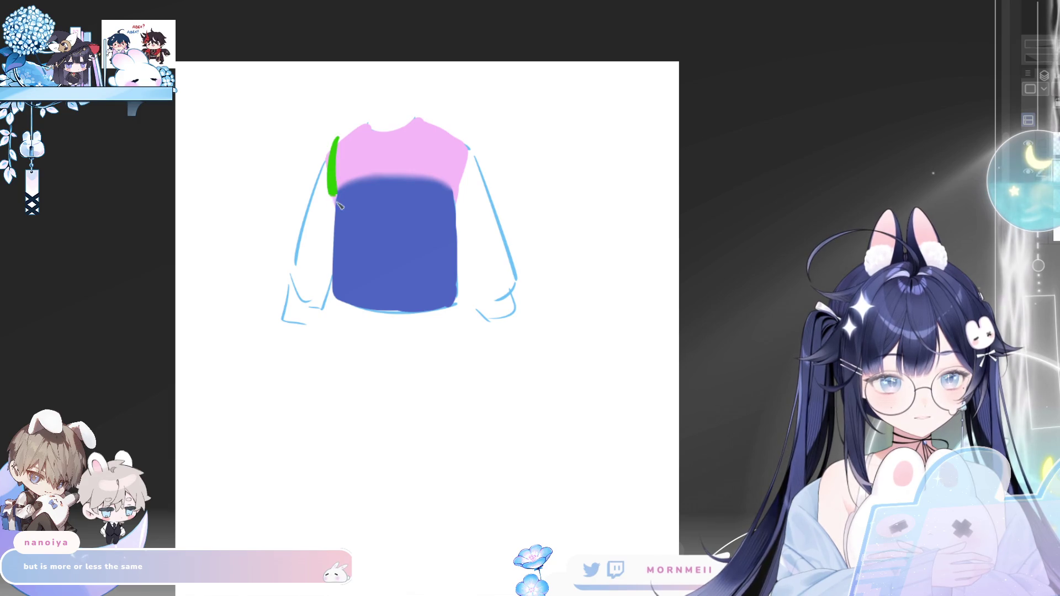
- Draw and thicken green strap strokes down the left and right shoulders
key("ctrl+z")
left_click_drag(344, 139, 332, 204)
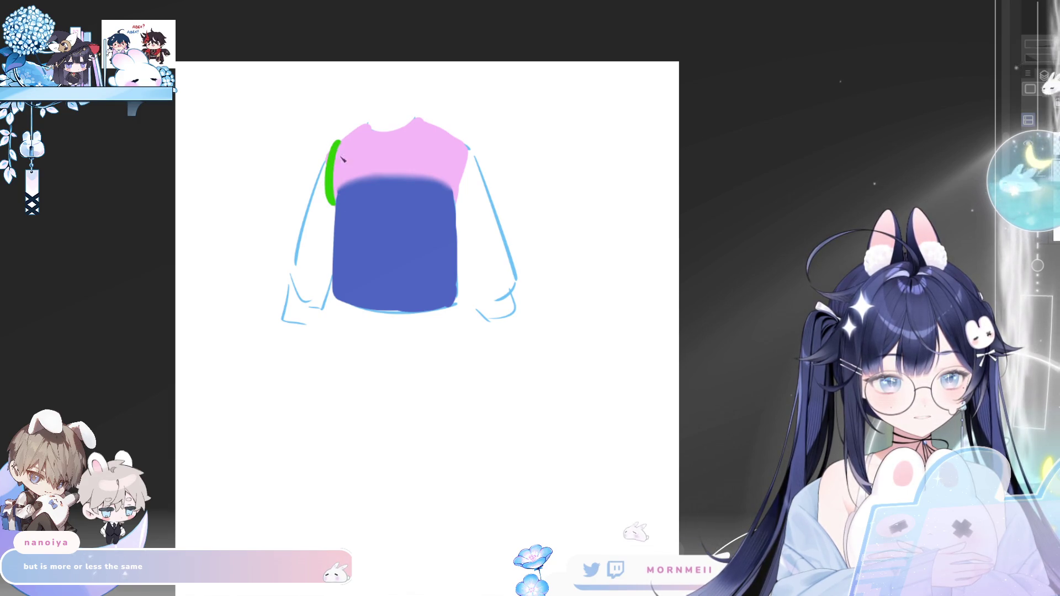
left_click_drag(346, 134, 337, 228)
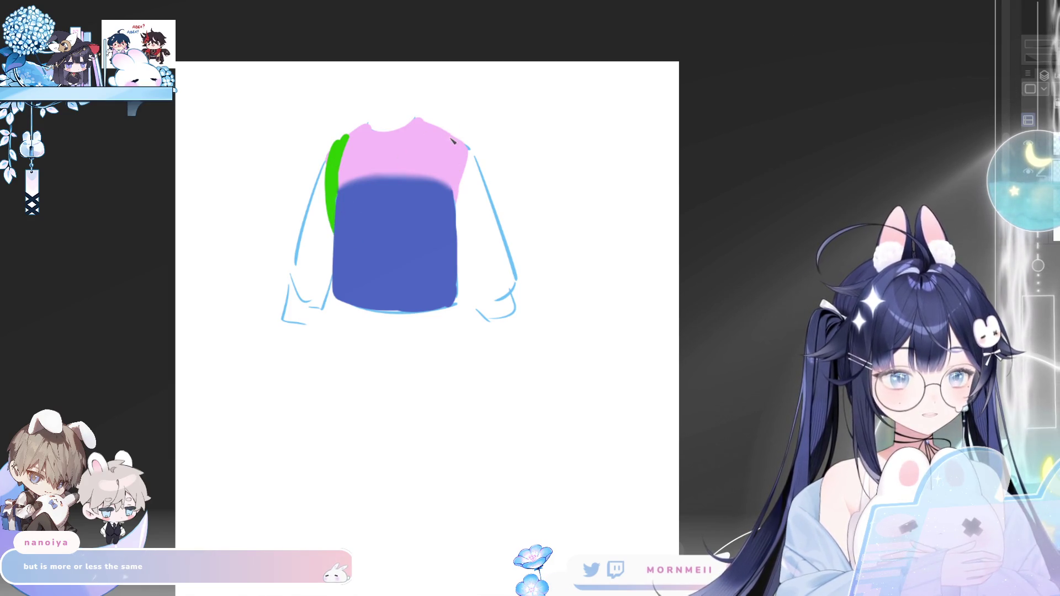
left_click_drag(453, 142, 456, 217)
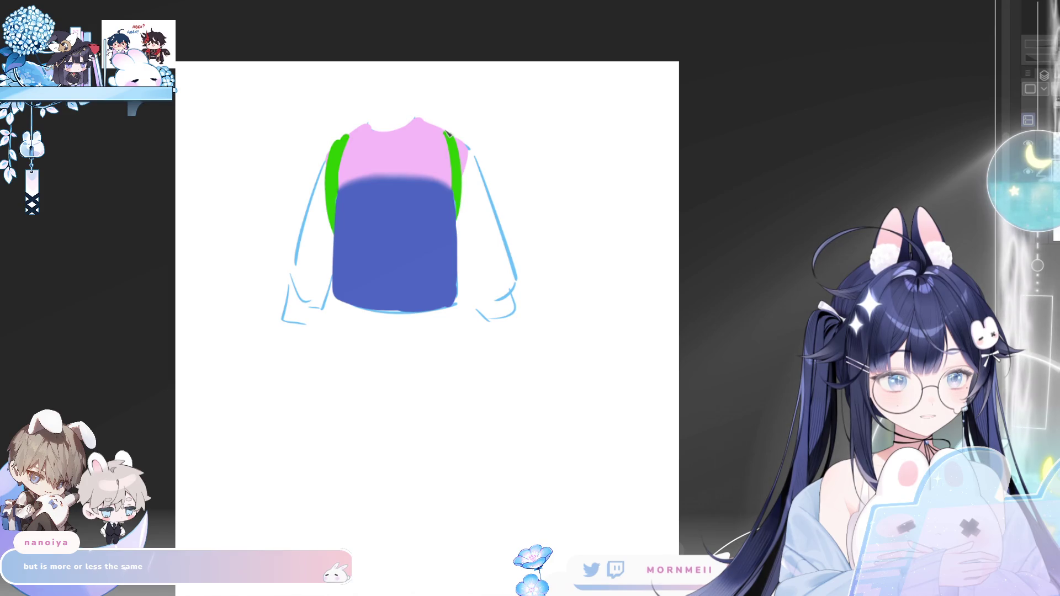
left_click_drag(457, 139, 464, 189)
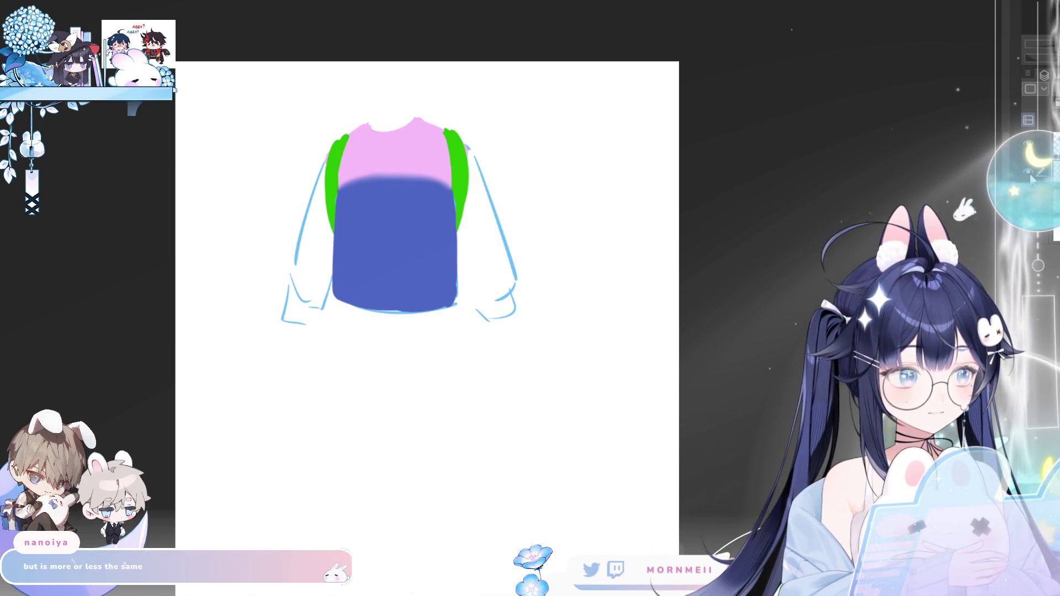
- Toggle the blue body panel off and on to check the straps
key("ctrl+z")
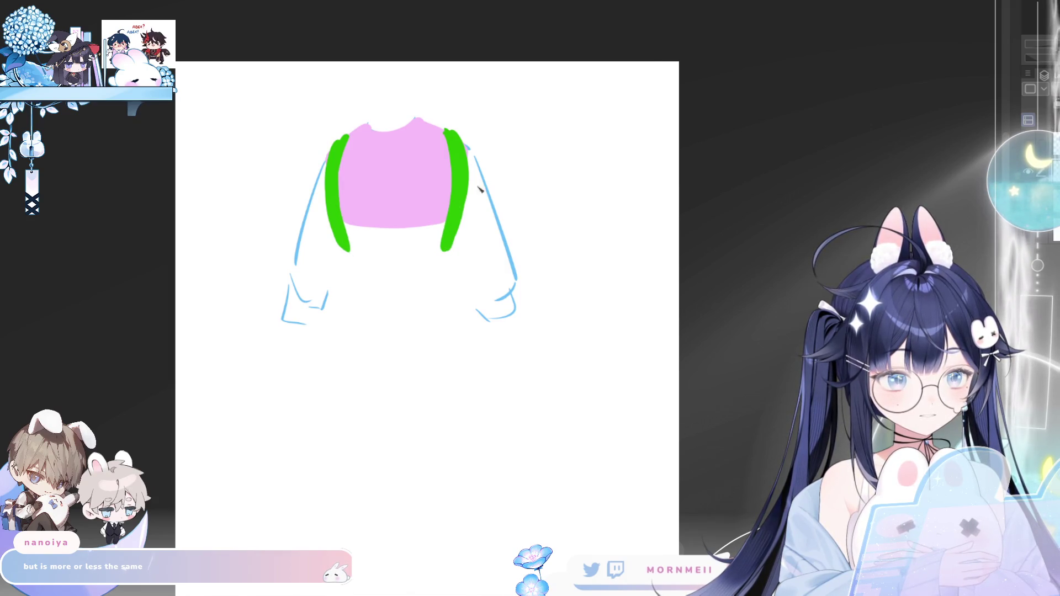
key("ctrl+shift+z")
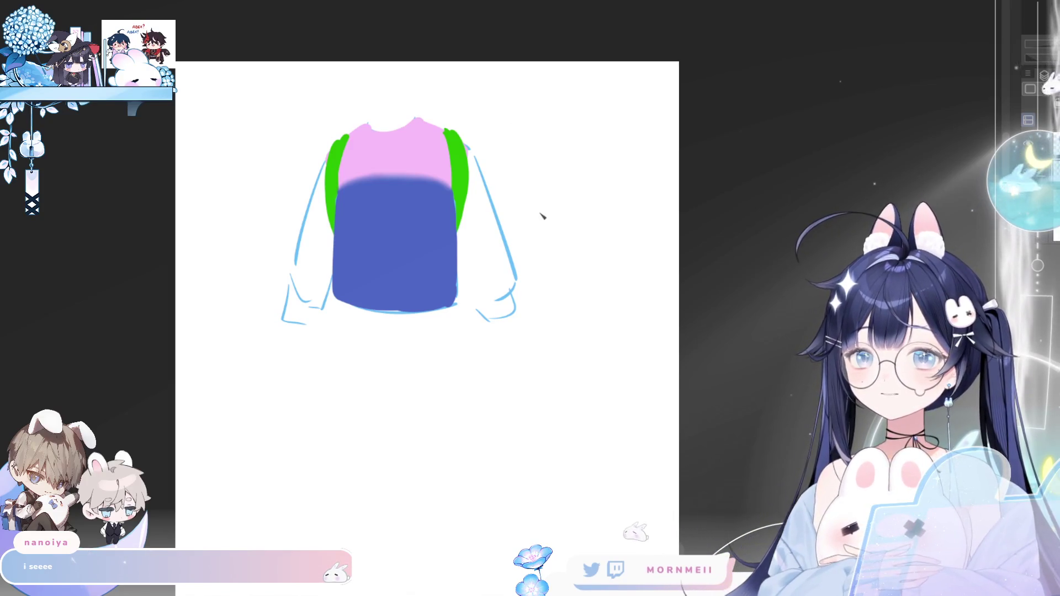
scroll(391, 83, "up", 1)
scroll(391, 83, "up", 1)
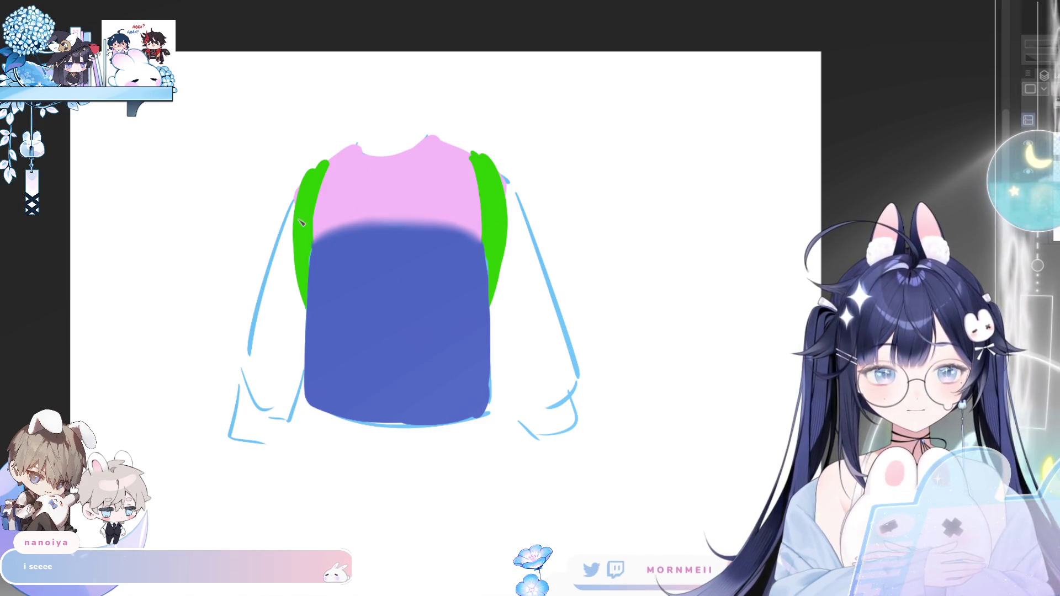
- Brush light pink over the left sleeve and the whole right sleeve
mouse_move(300, 222)
left_mouse_down()
mouse_move(299, 319)
mouse_move(252, 362)
mouse_move(282, 405)
mouse_move(300, 311)
left_mouse_up()
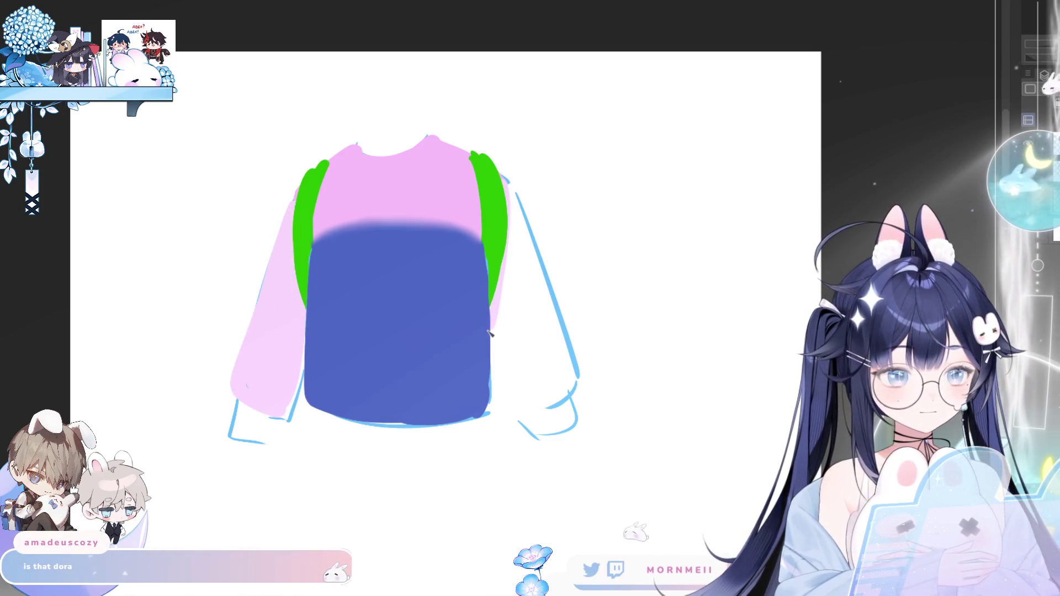
mouse_move(495, 331)
left_mouse_down()
mouse_move(510, 410)
mouse_move(563, 377)
left_mouse_up()
mouse_move(511, 188)
left_mouse_down()
mouse_move(571, 390)
mouse_move(535, 362)
mouse_move(523, 224)
left_mouse_up()
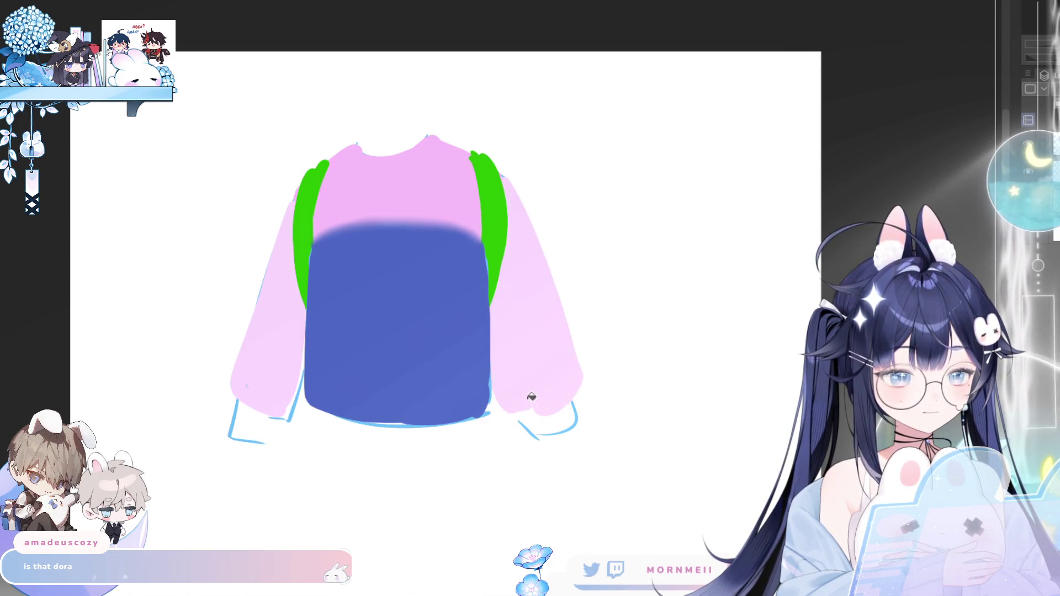
scroll(489, 291, "down", 1)
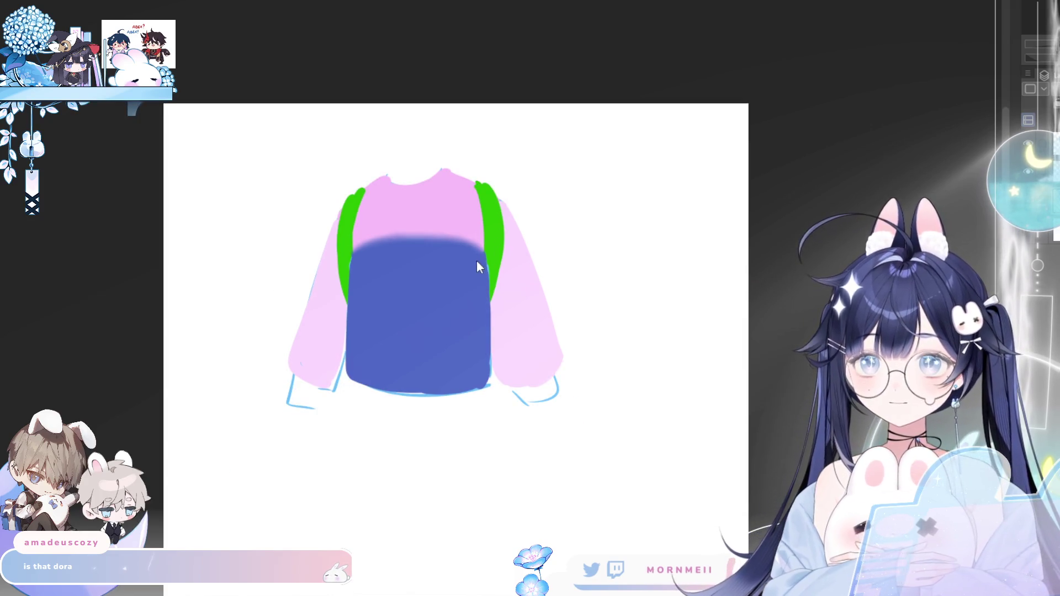
scroll(443, 262, "up", 1)
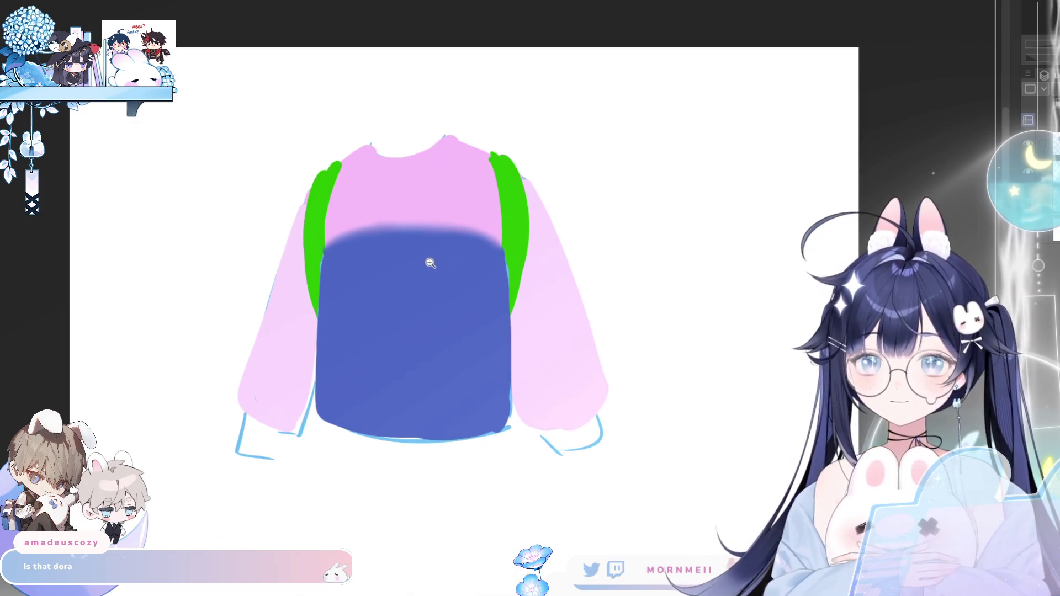
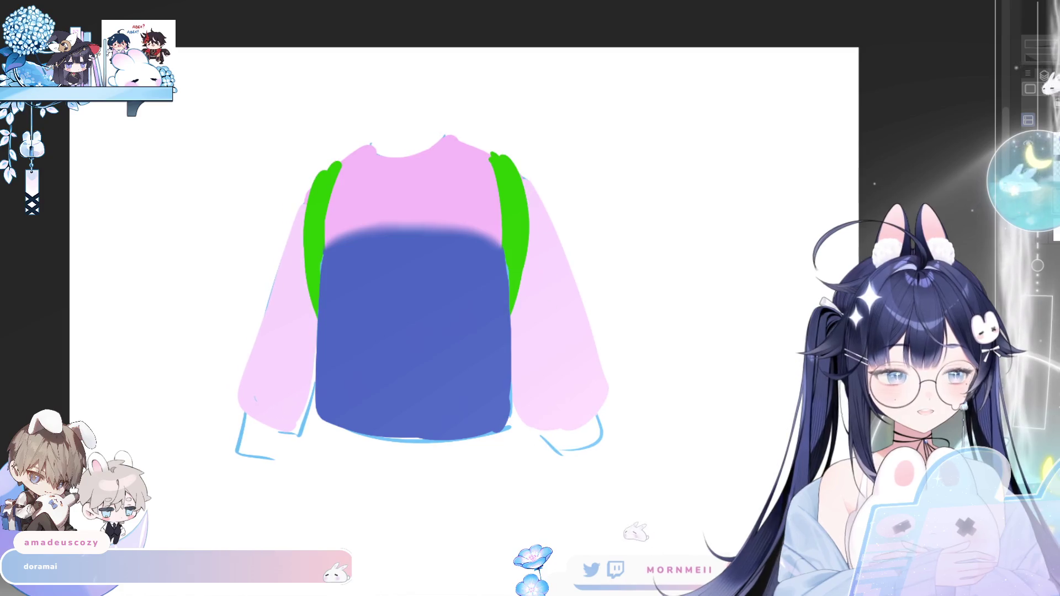
- Shift the blue backpack across the torso, then reframe the view on the sweater
mouse_move(438, 367)
left_mouse_down()
mouse_move(449, 367)
mouse_move(335, 275)
left_mouse_up()
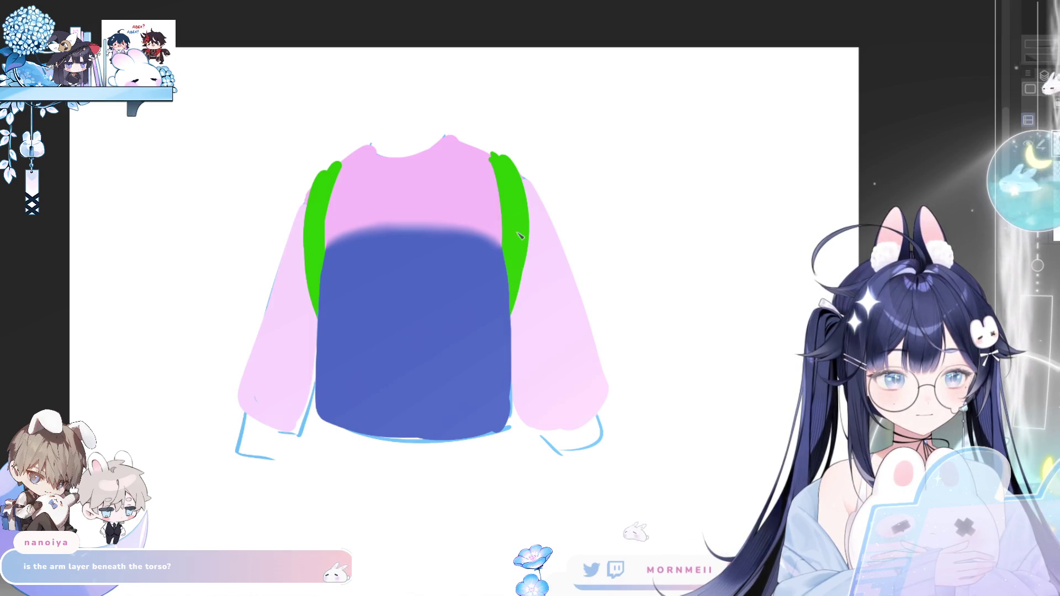
key("ctrl+minus")
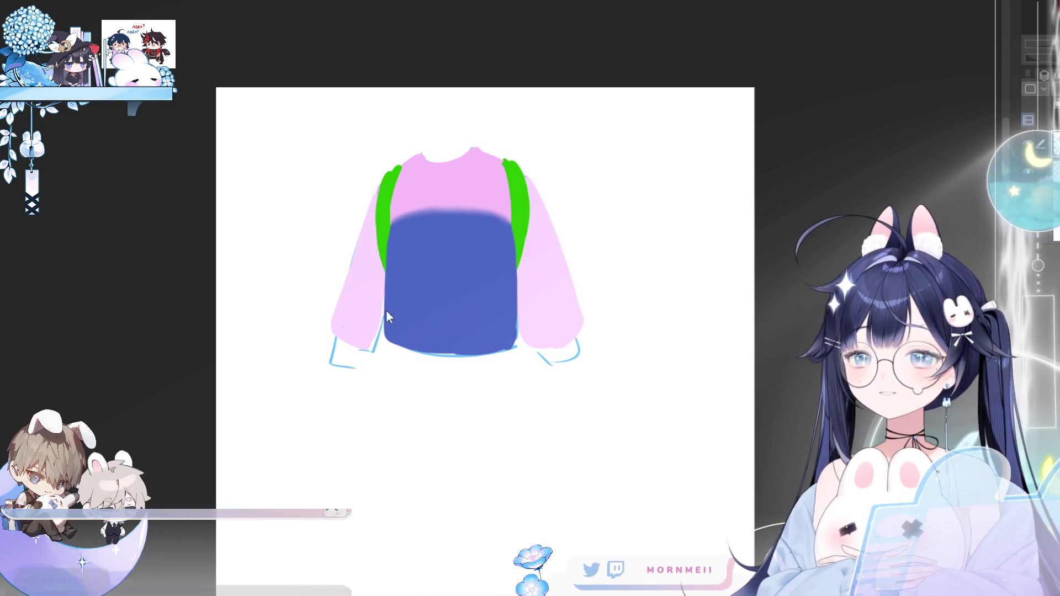
left_click(444, 249, "ctrl")
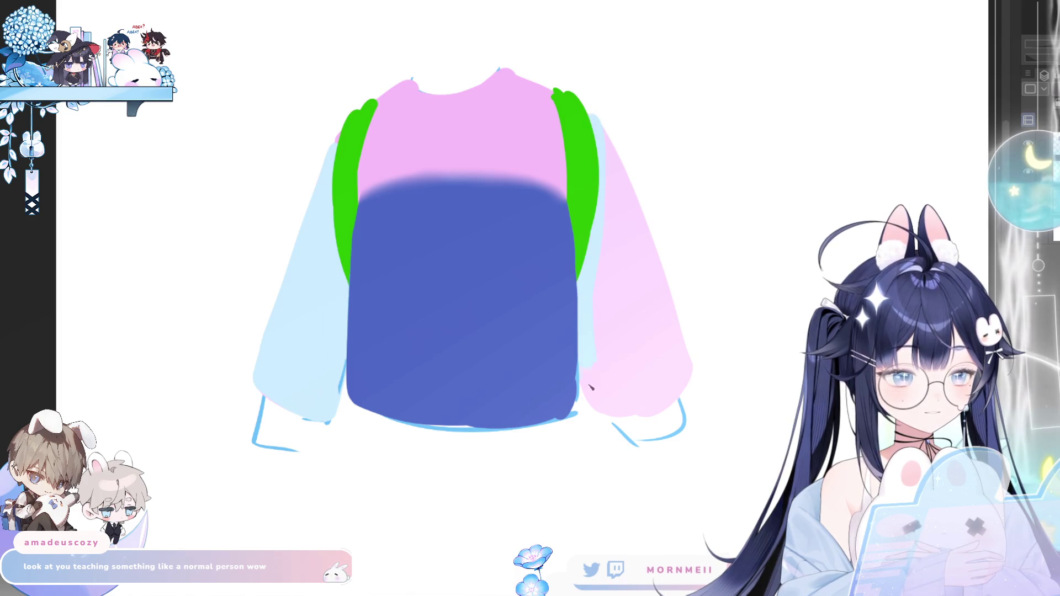
- Undo the pink sleeve paint and green straps, lasso-select both sleeves, test Delete and restore the fill
key("ctrl+z")
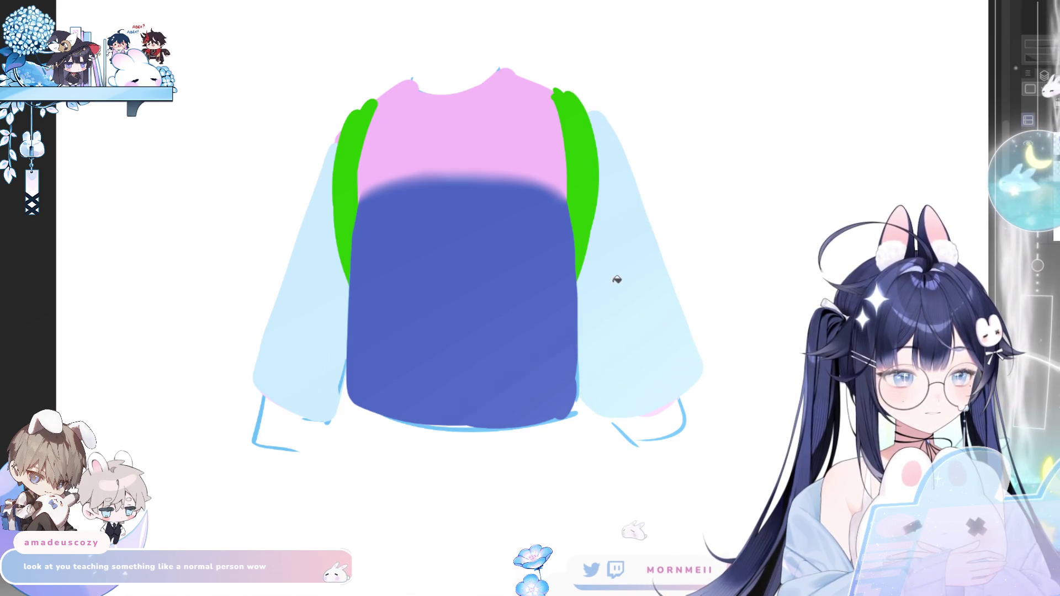
key("ctrl+z")
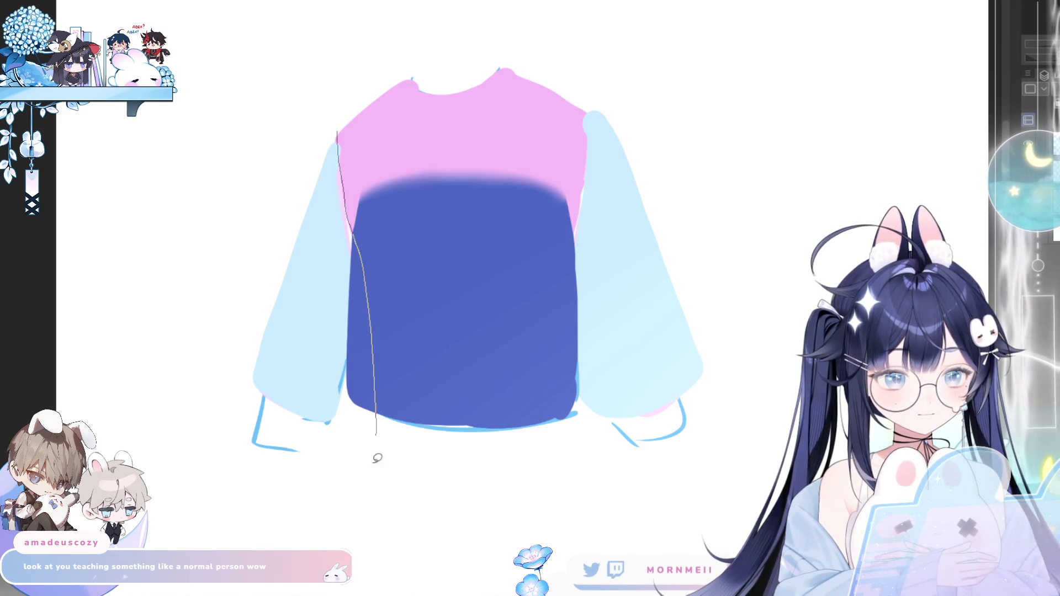
left_click_drag(377, 458, 304, 87)
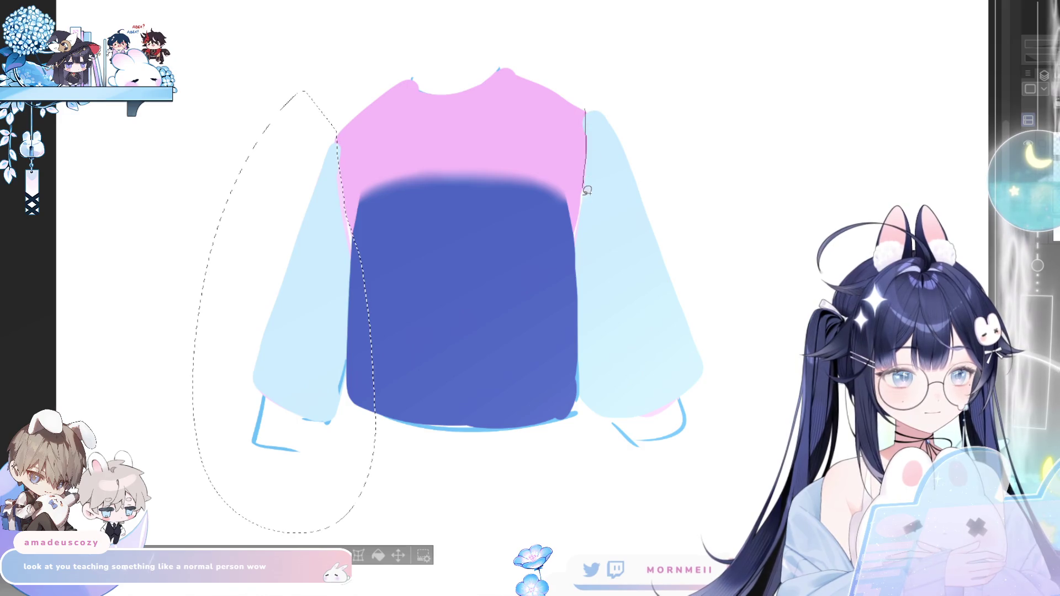
left_click_drag(586, 190, 585, 116)
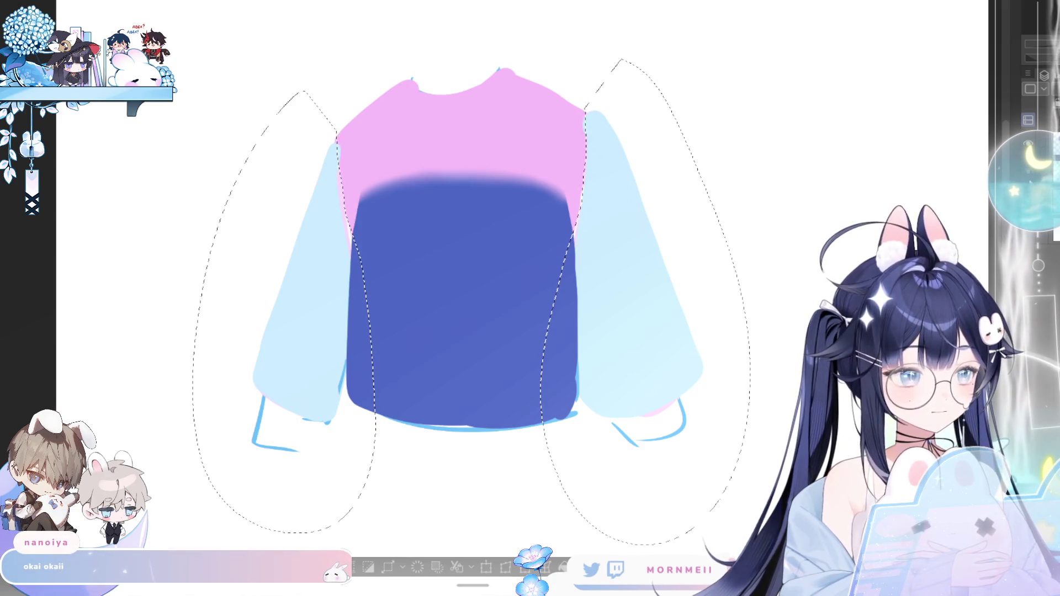
key("Delete")
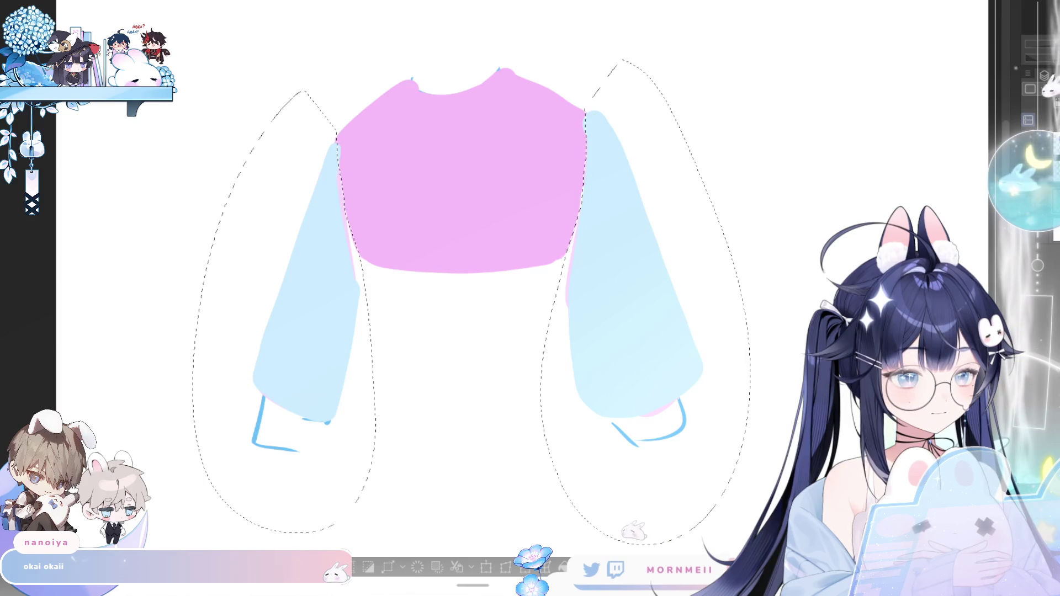
key("ctrl+z")
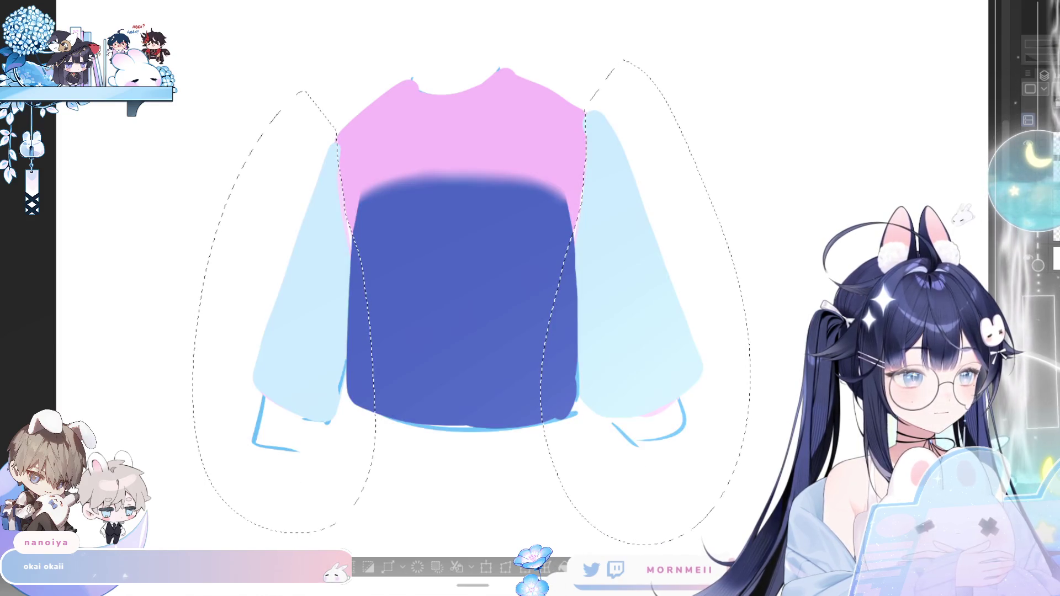
- Repaint green straps along both sides of the top, nudge the sleeves right and touch up the right strap
left_click_drag(369, 104, 344, 274)
left_click_drag(556, 91, 580, 273)
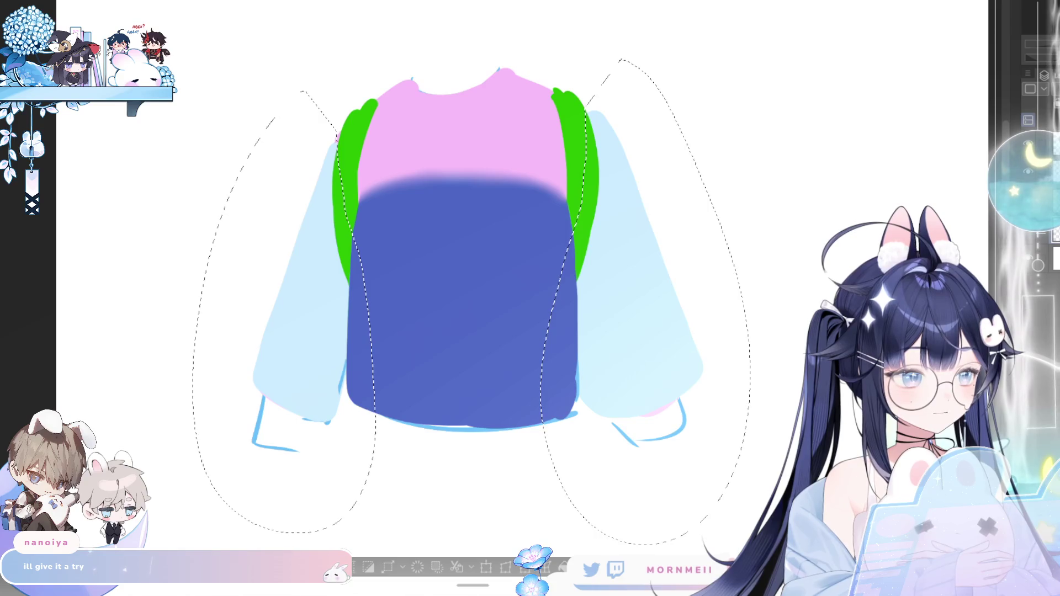
key("ctrl+d")
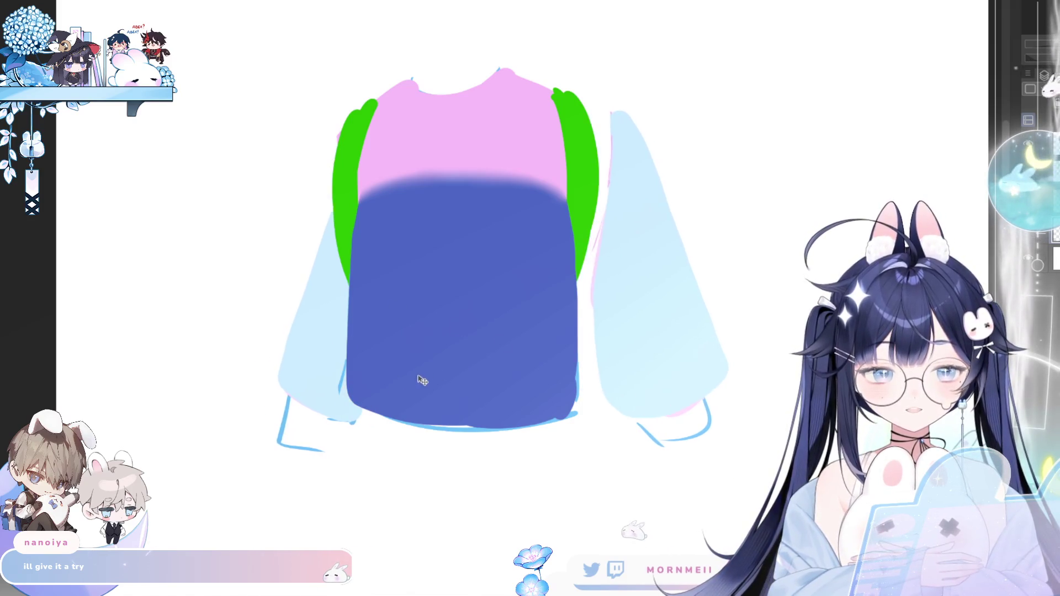
left_click_drag(423, 380, 434, 378)
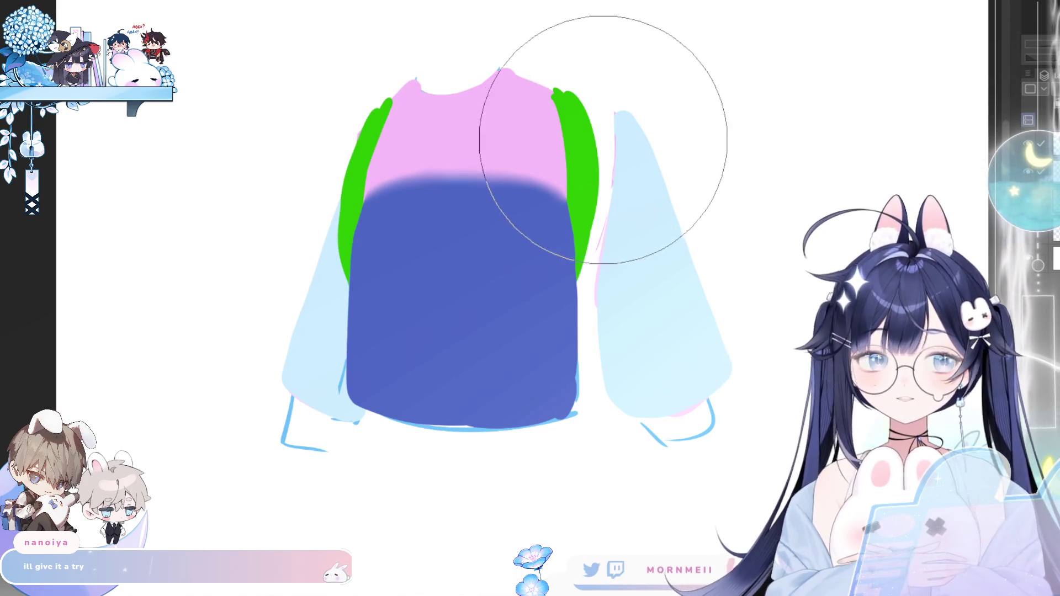
left_click_drag(592, 131, 638, 111)
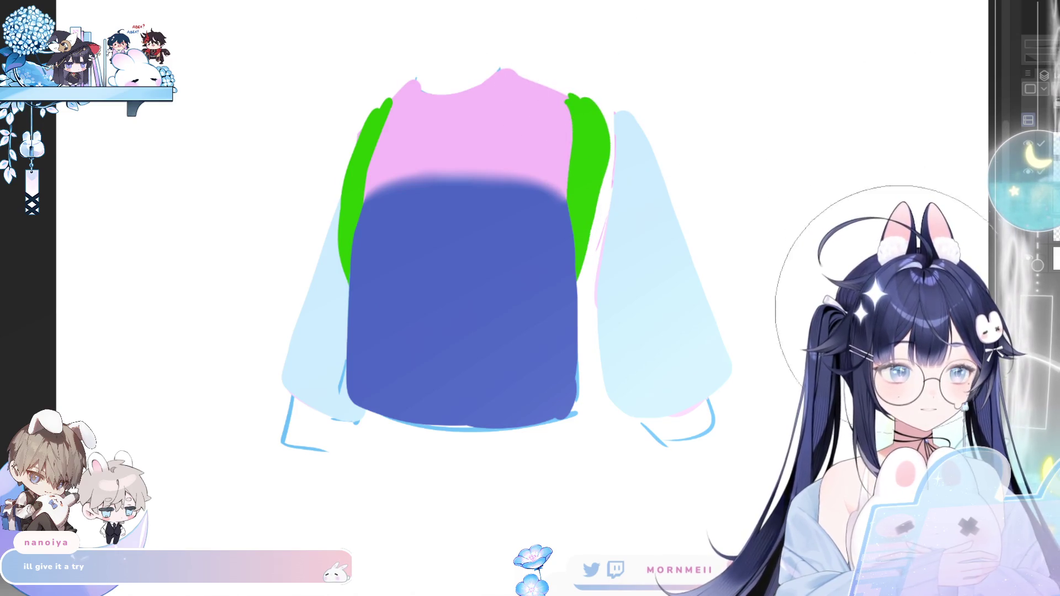
- Check the drawing mirrored, undo the recent strap and sleeve edits, and clear the selection
key("h")
key("h")
key("ctrl+z")
key("ctrl+z")
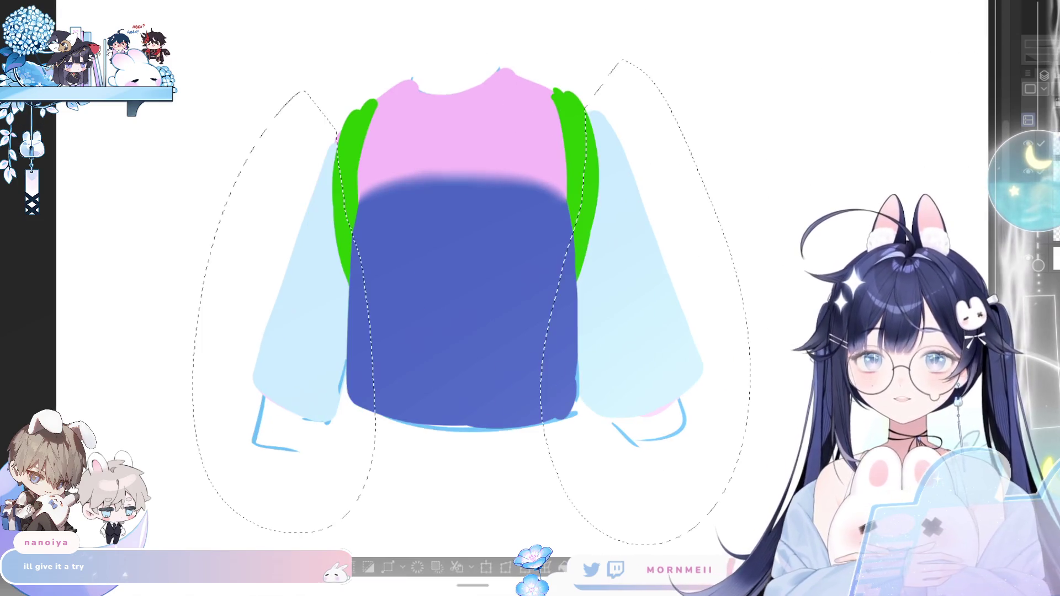
key("ctrl+z")
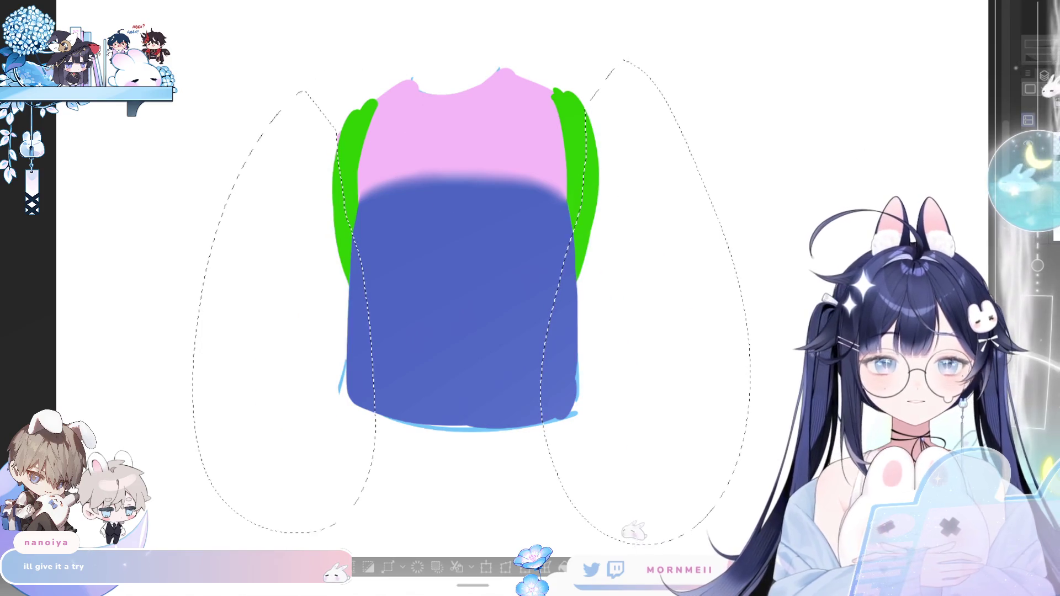
key("ctrl+y")
key("ctrl+d")
scroll(504, 351, "down", 2)
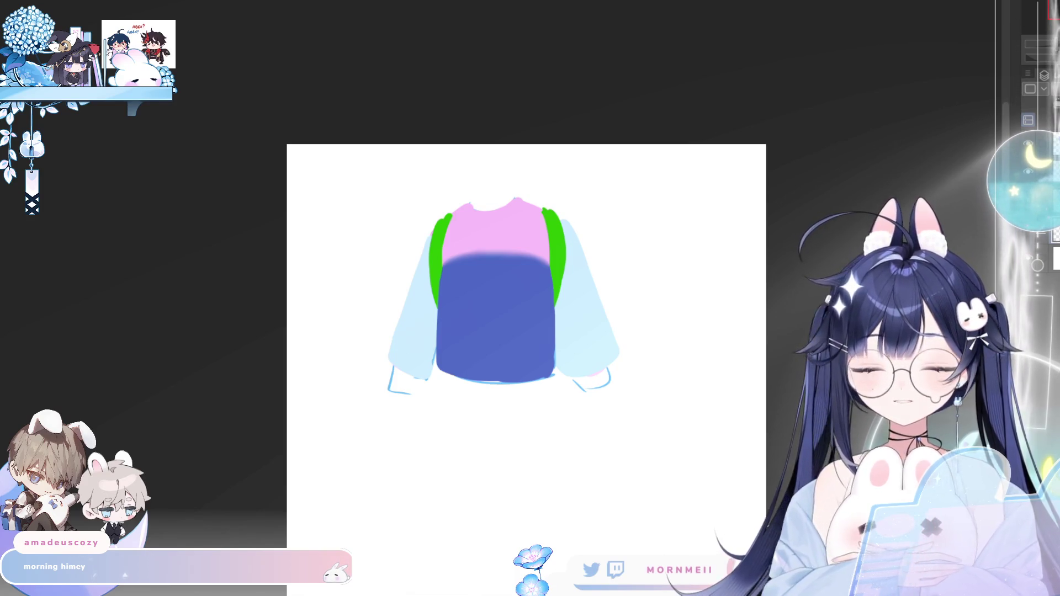
scroll(497, 274, "up", 3)
scroll(497, 274, "up", 2)
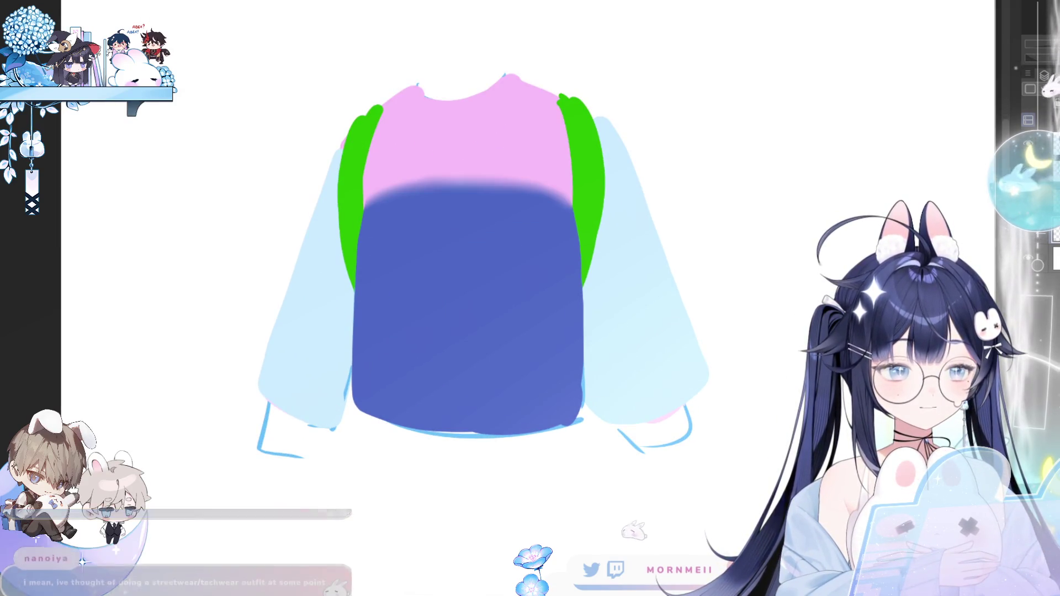
scroll(481, 273, "down", 2)
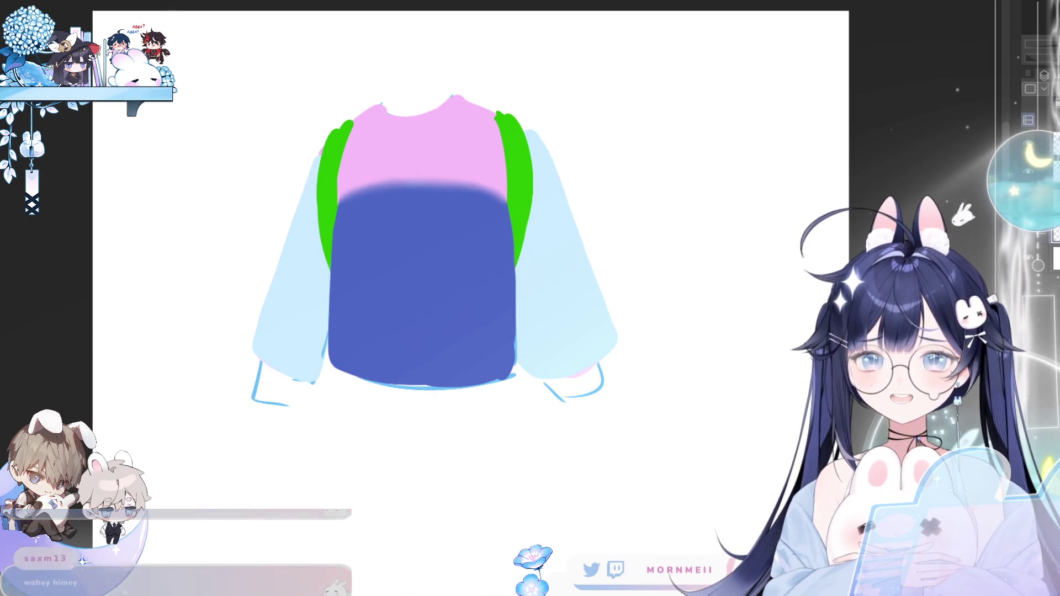
scroll(435, 273, "down", 1)
scroll(414, 249, "down", 1)
scroll(415, 249, "up", 2)
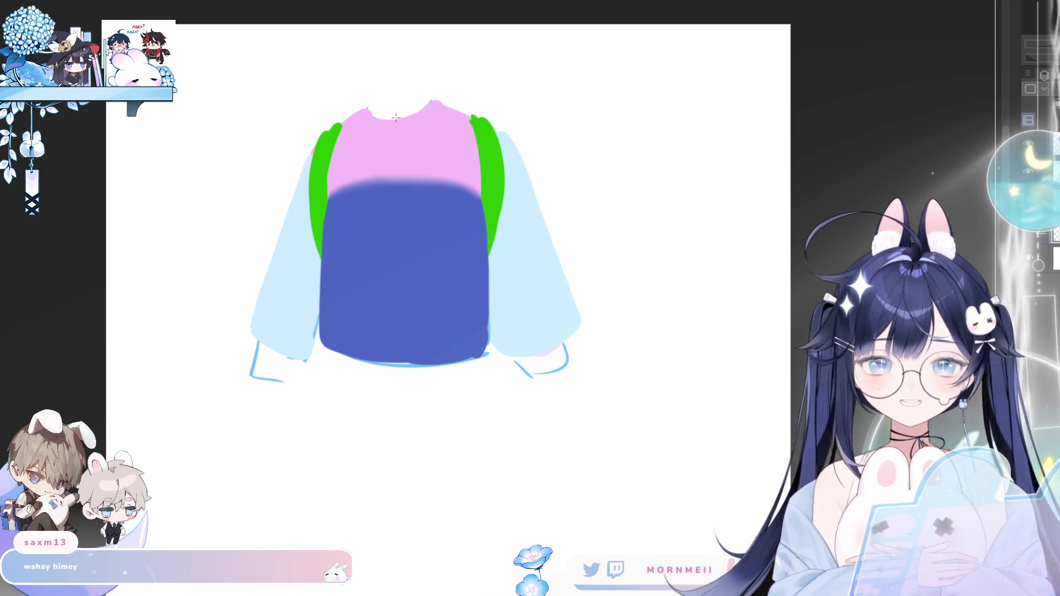
- Rectangle-select the whole sweater, then deselect it from the selection launcher
left_click_drag(202, 59, 618, 423)
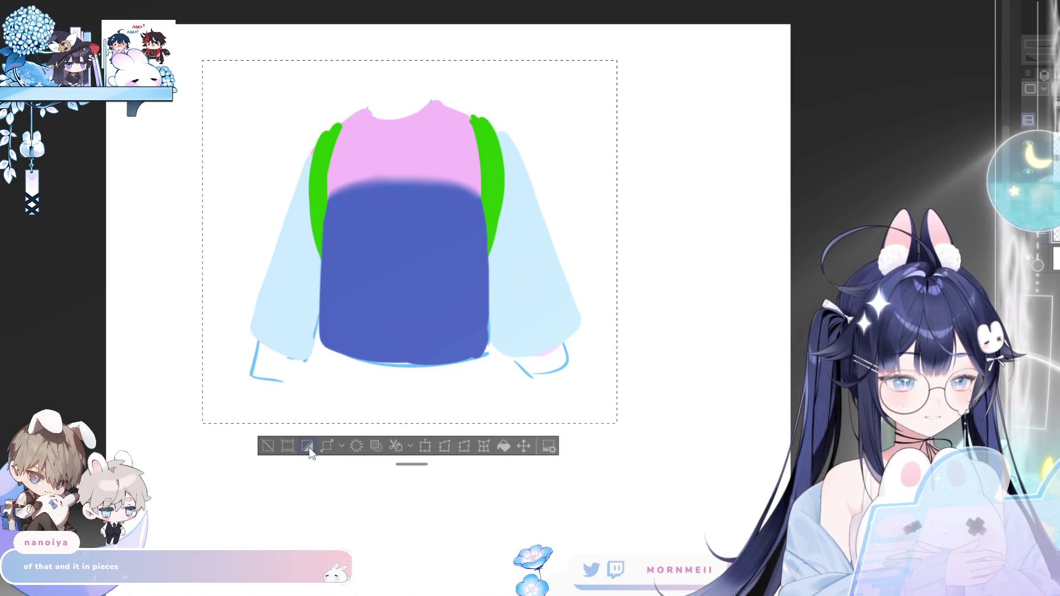
left_click(307, 447)
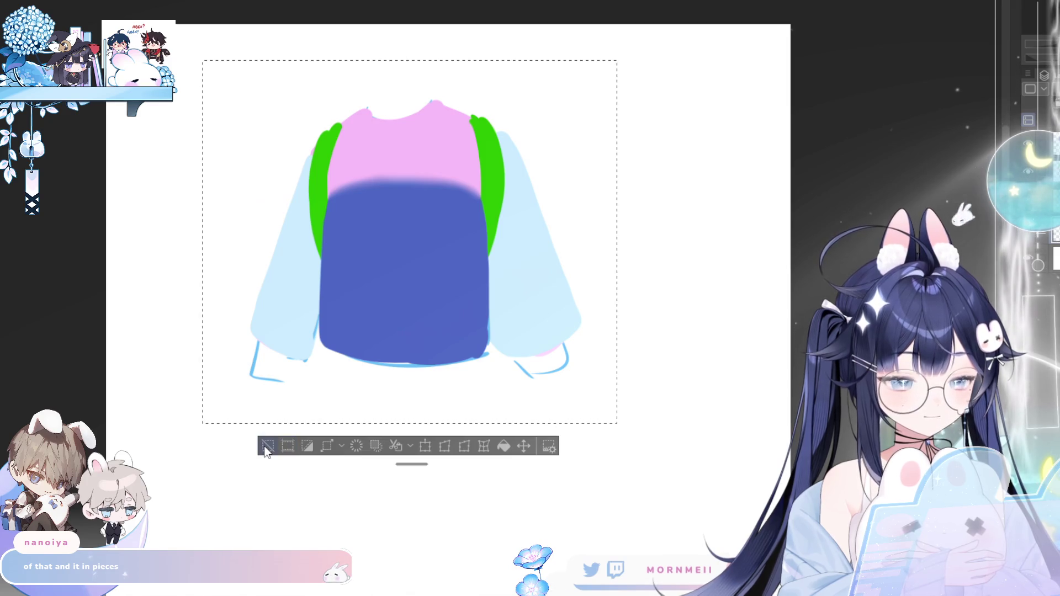
left_click(265, 446)
scroll(301, 291, "down", 5)
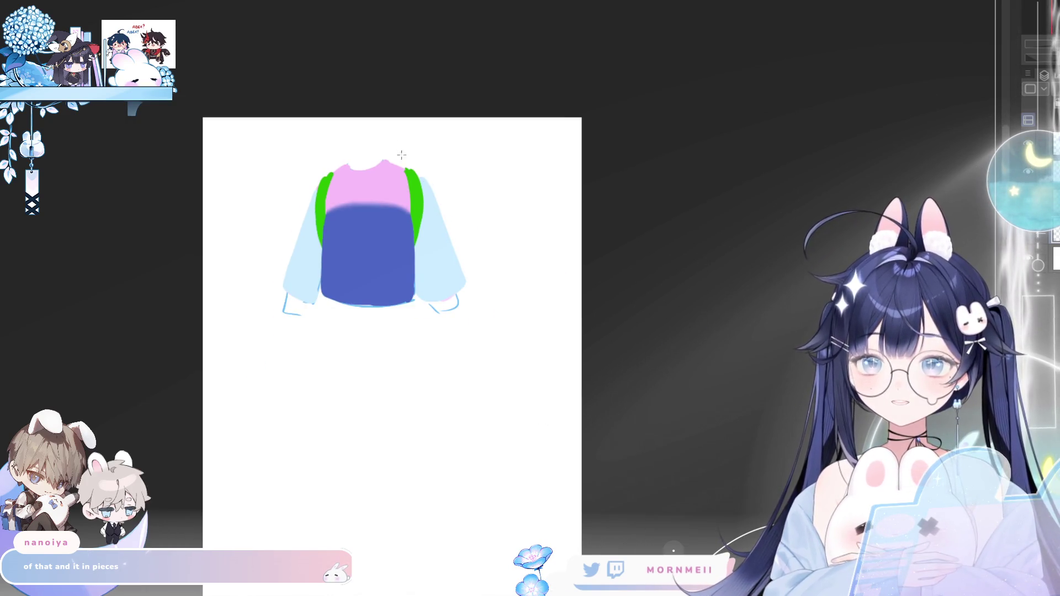
- Spread the pink top and light-blue sleeves out below the green straps as separate pieces
left_click_drag(392, 217, 331, 137)
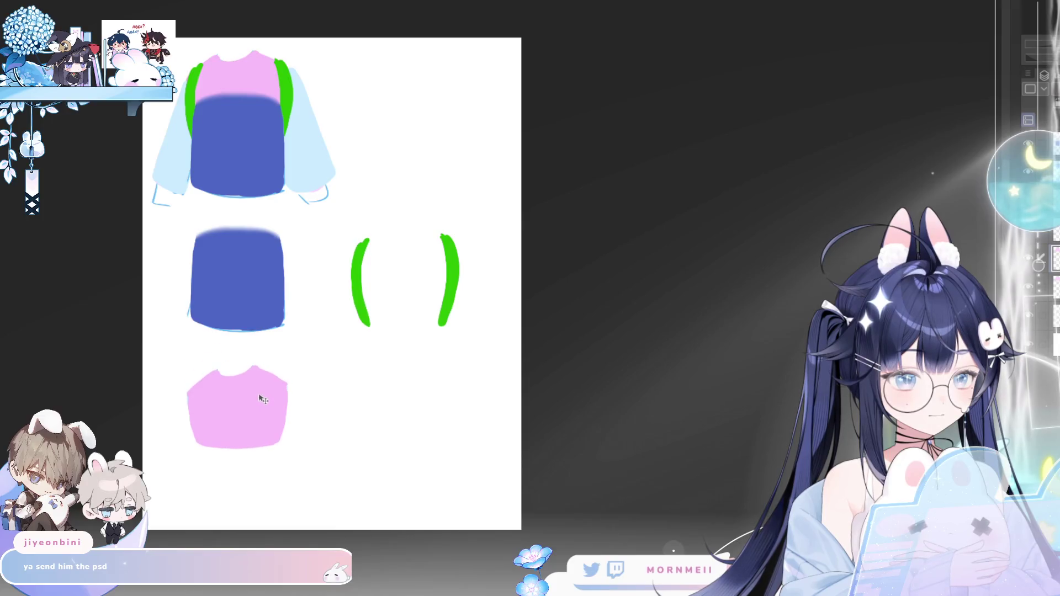
left_click_drag(249, 414, 414, 420)
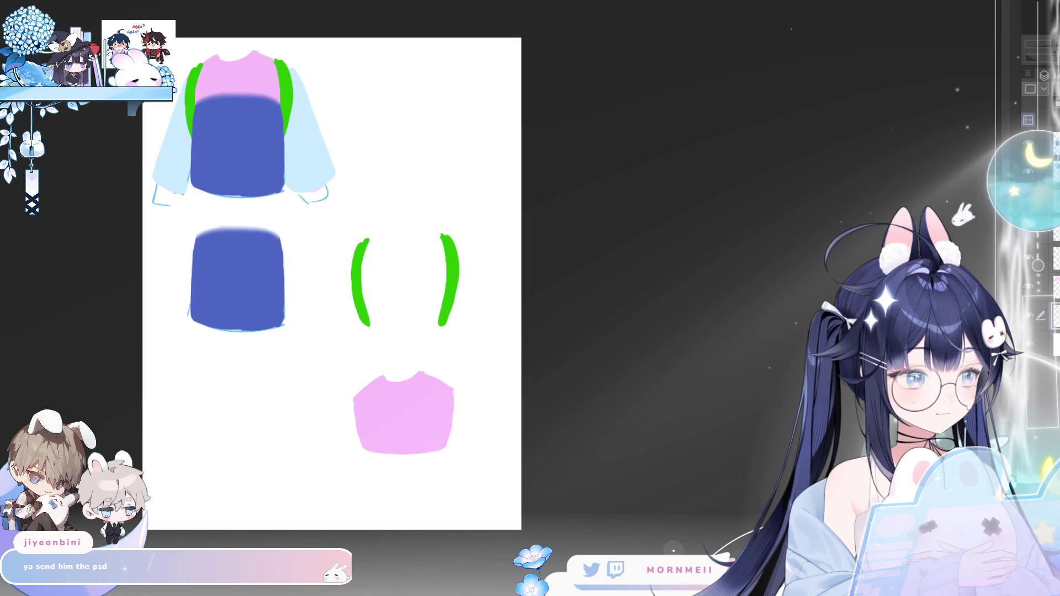
left_click_drag(307, 155, 307, 442)
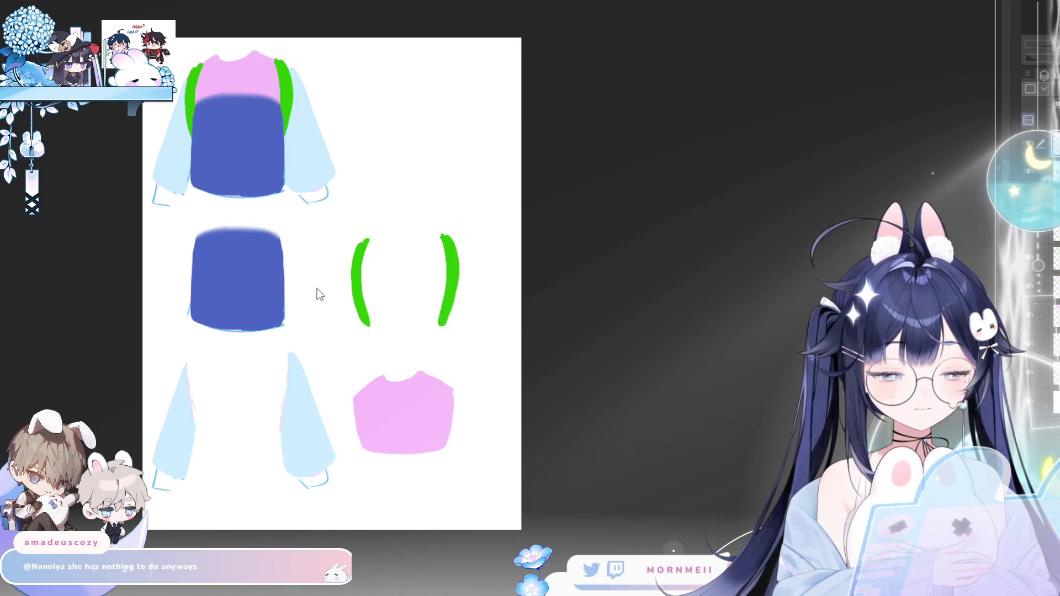
- Draw red arrows linking the blue piece, green straps, pink top and sleeves in stacking order
left_click_drag(304, 287, 331, 287)
left_click_drag(326, 280, 326, 293)
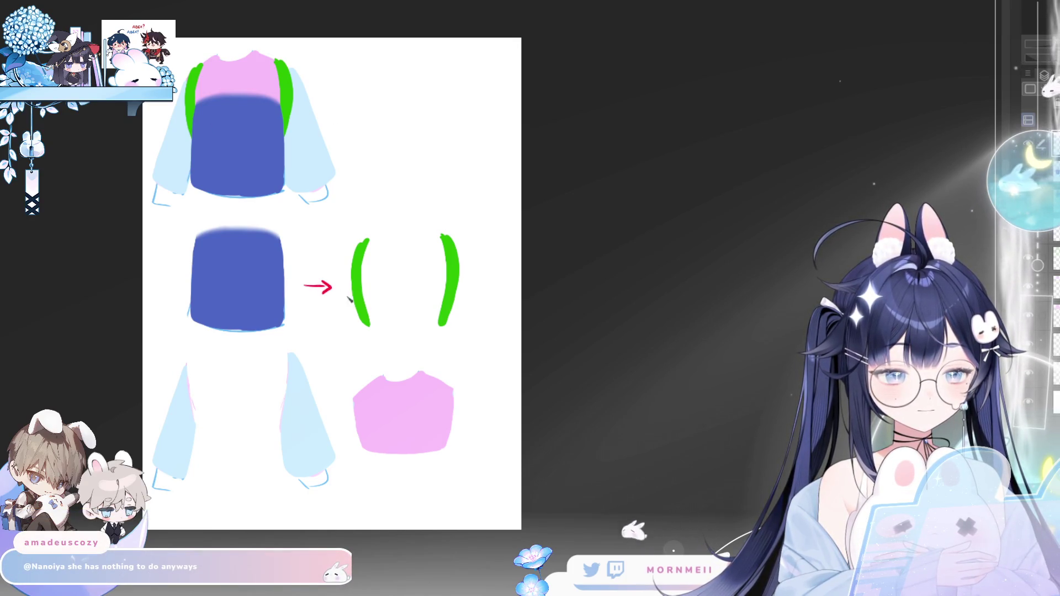
mouse_move(402, 337)
left_mouse_down()
mouse_move(402, 359)
mouse_move(408, 351)
left_mouse_up()
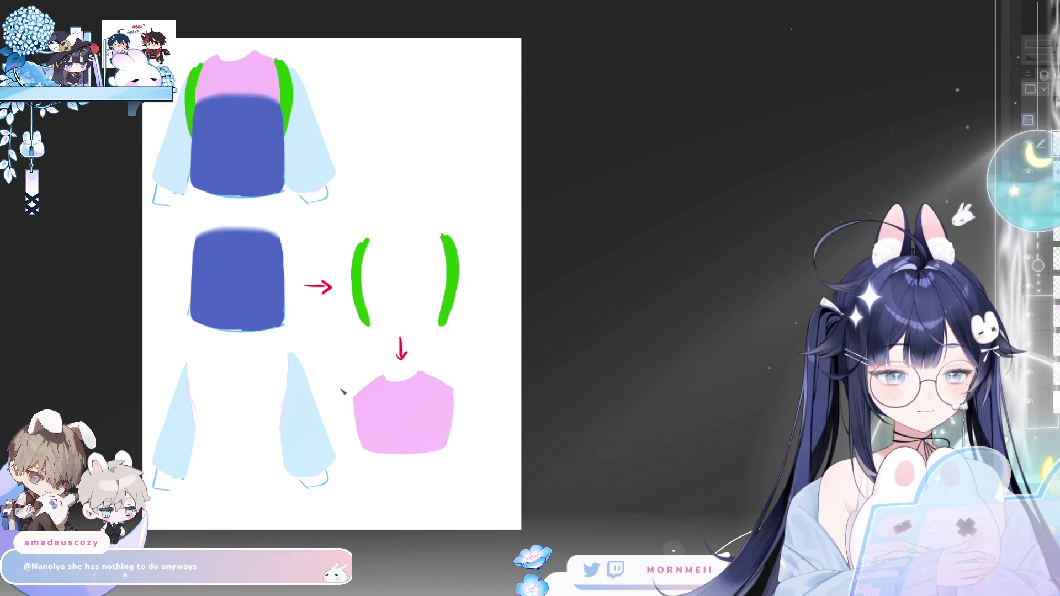
left_click_drag(344, 390, 334, 386)
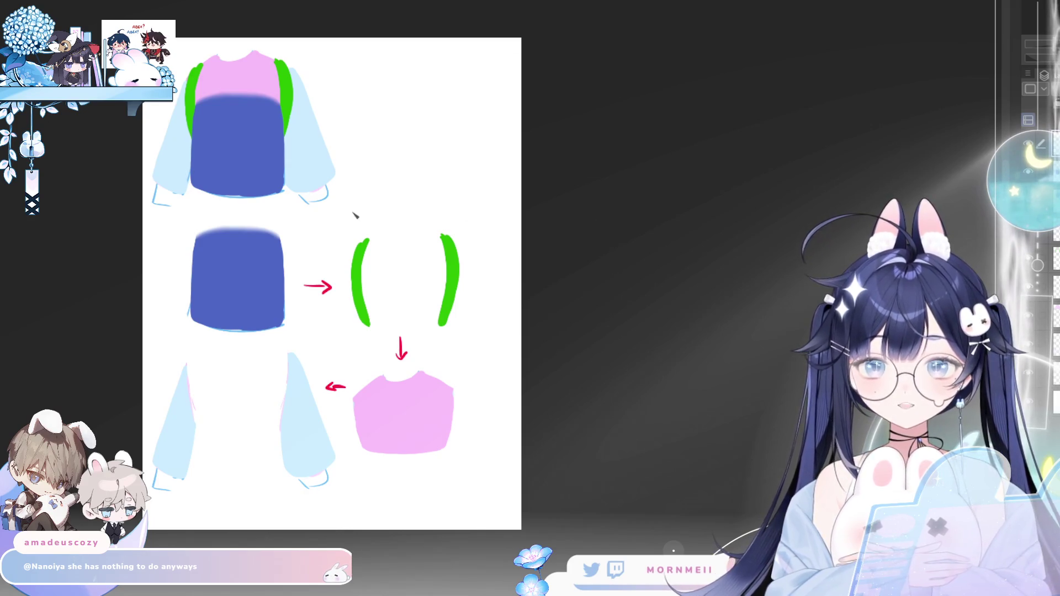
scroll(354, 214, "up", 3)
- On the sleeves layer, lasso-fill the separated left sleeve solid light blue, closing the remaining gap
left_click_drag(405, 162, 422, 147)
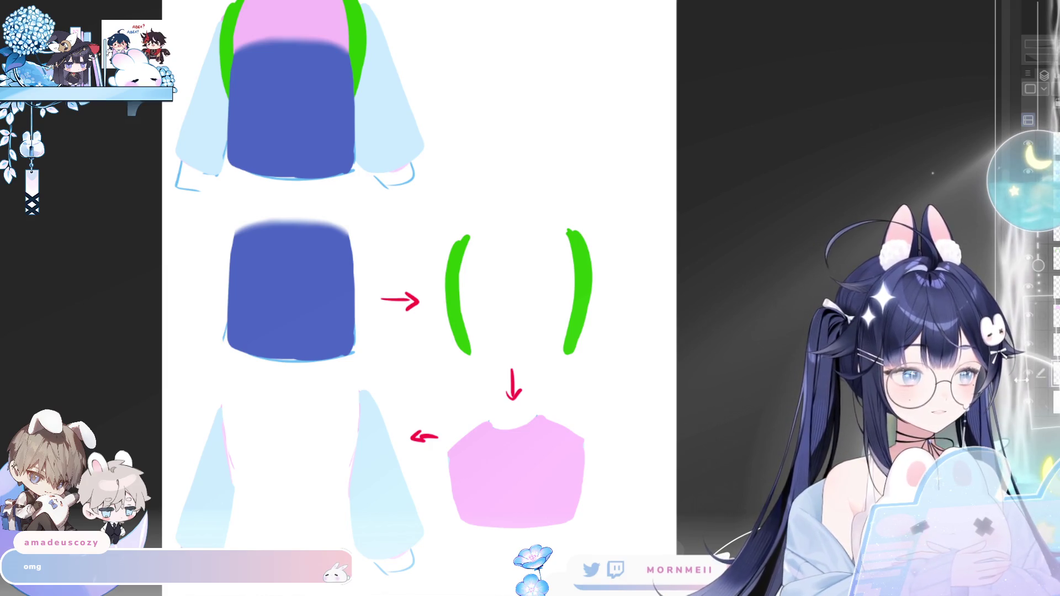
left_click(1036, 356)
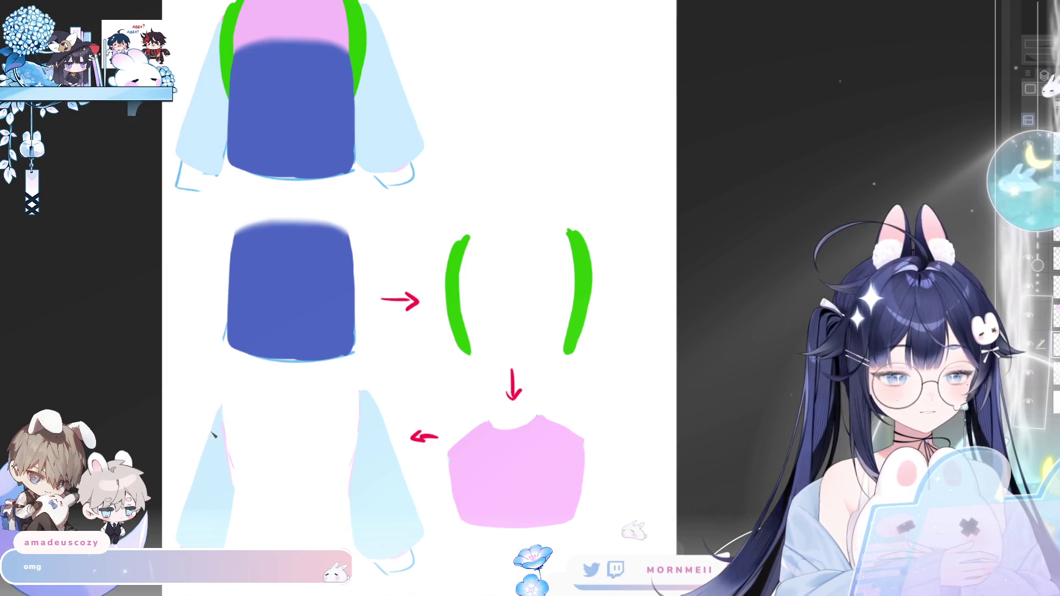
mouse_move(222, 464)
left_mouse_down()
mouse_move(228, 502)
mouse_move(245, 457)
left_mouse_up()
left_click_drag(226, 510, 225, 514)
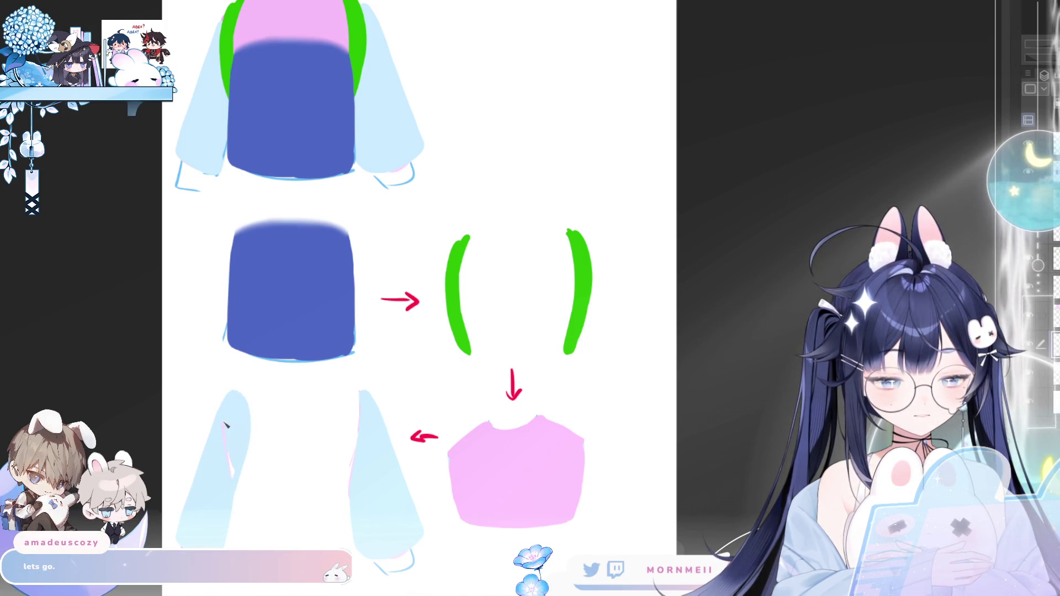
left_click_drag(225, 425, 224, 423)
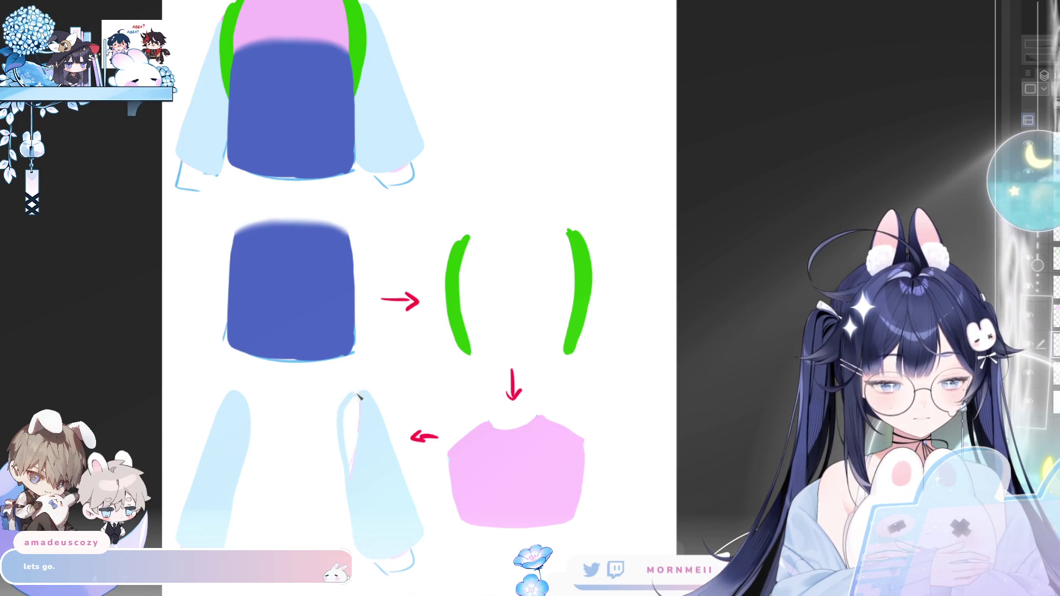
- Lasso-fill the inside of the right sleeve light blue
left_click_drag(368, 403, 355, 471)
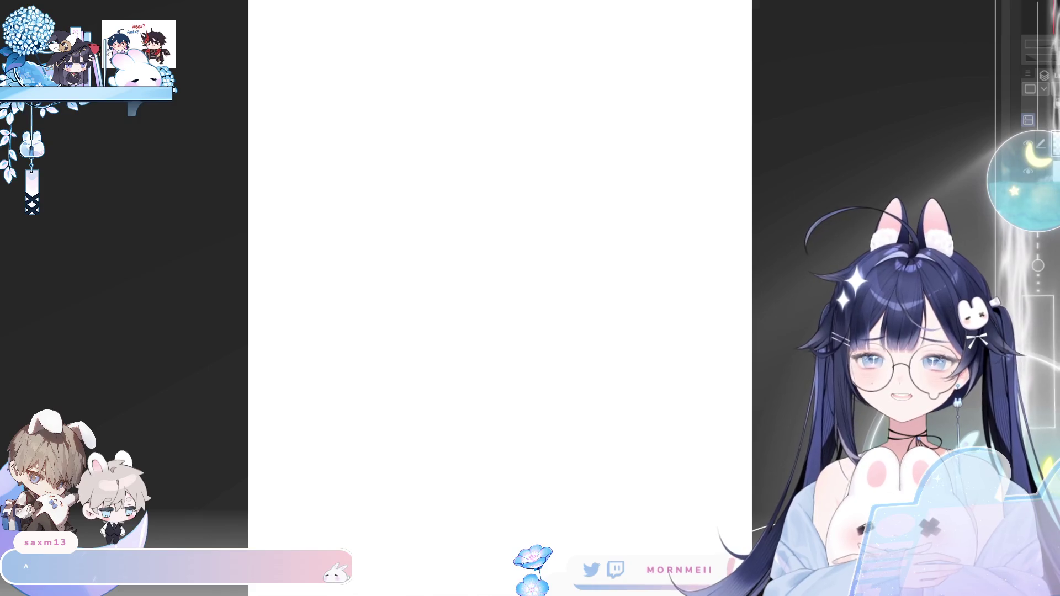
scroll(743, 116, "down", 3)
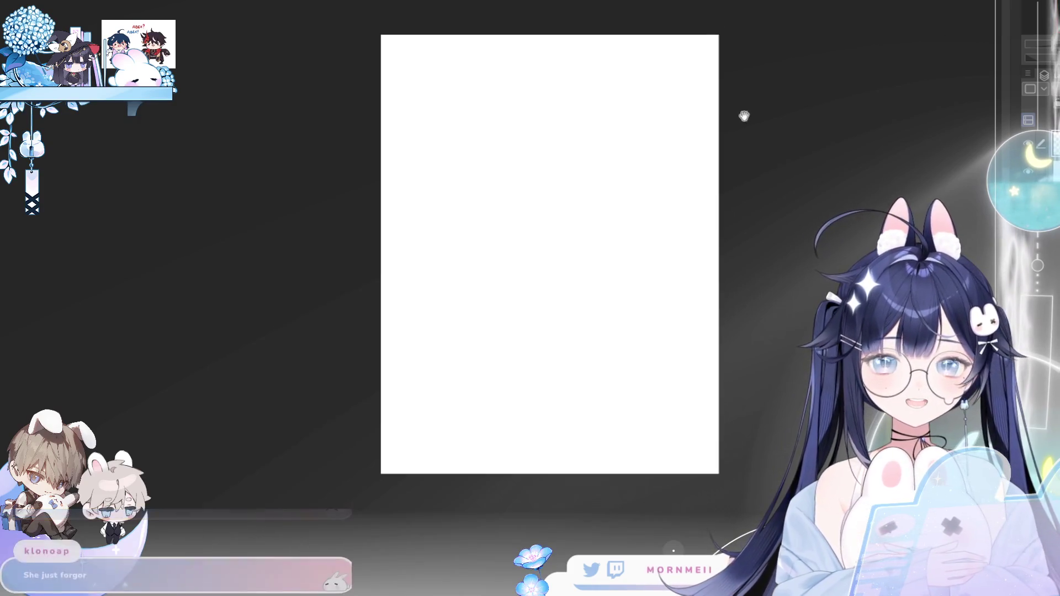
scroll(594, 133, "up", 3)
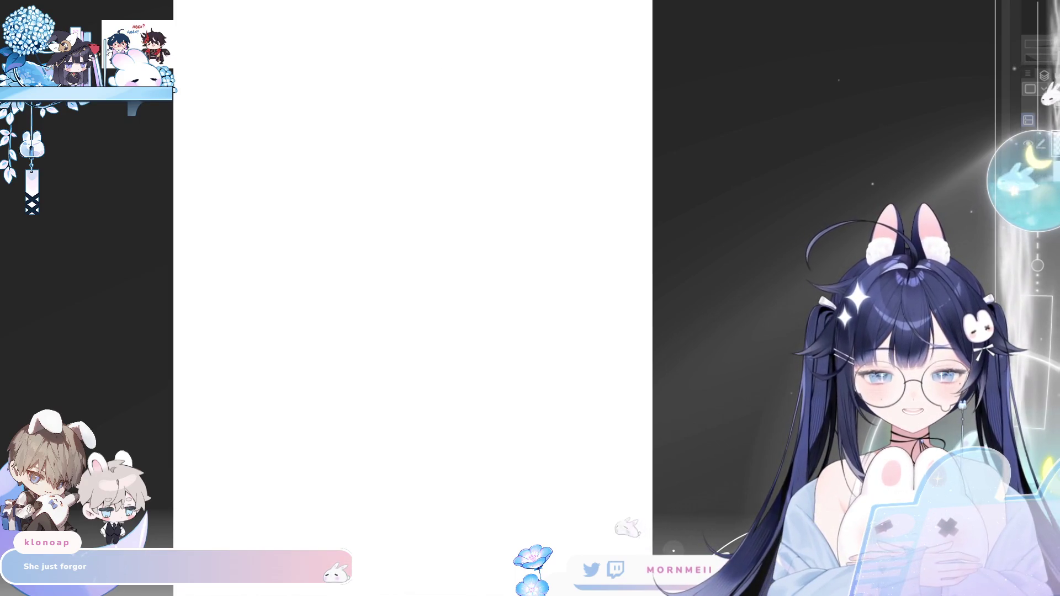
left_click_drag(326, 200, 356, 196)
key("ctrl+z")
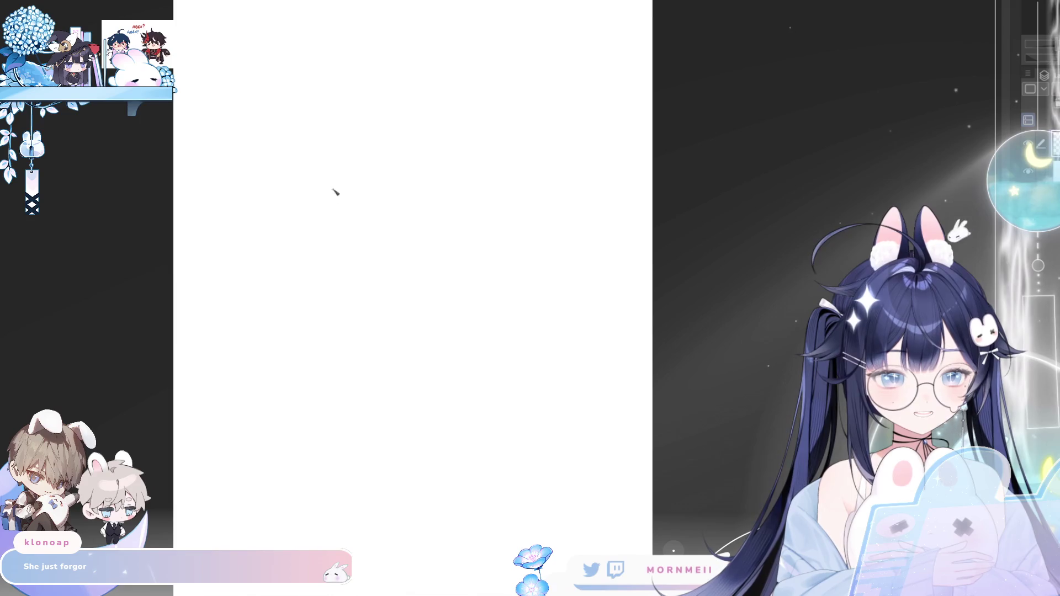
mouse_move(309, 245)
left_mouse_down()
mouse_move(356, 274)
mouse_move(379, 185)
left_mouse_up()
key("ctrl+z")
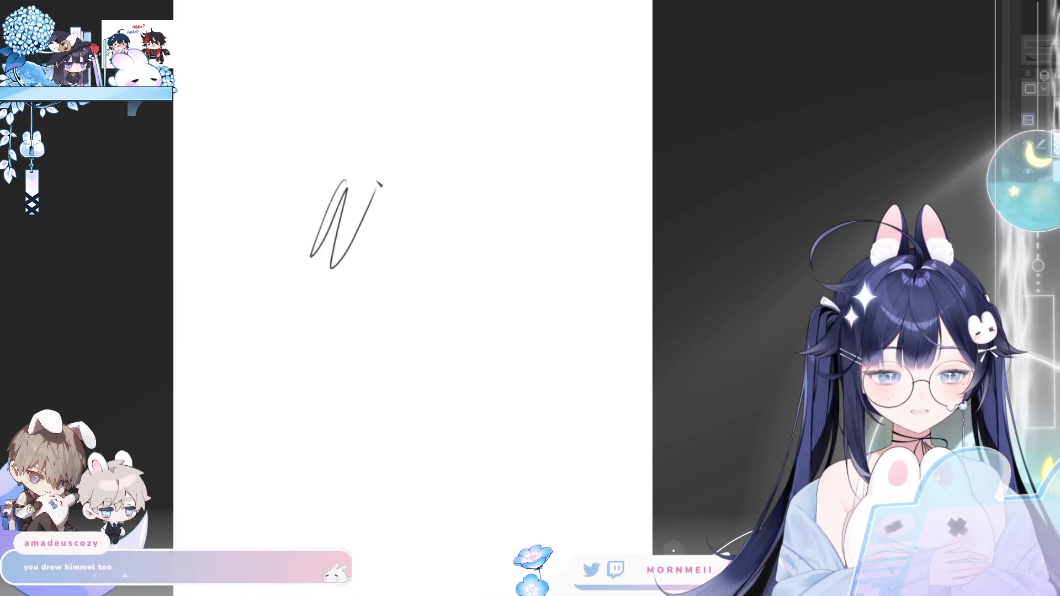
key("ctrl+z")
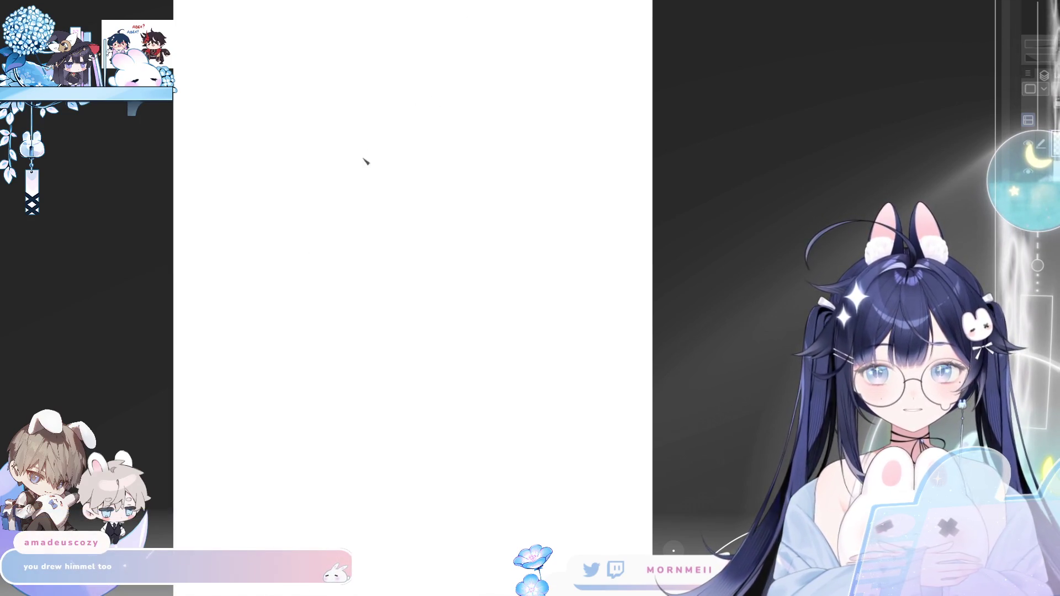
left_click_drag(384, 75, 367, 317)
key("ctrl+z")
left_click_drag(406, 159, 359, 153)
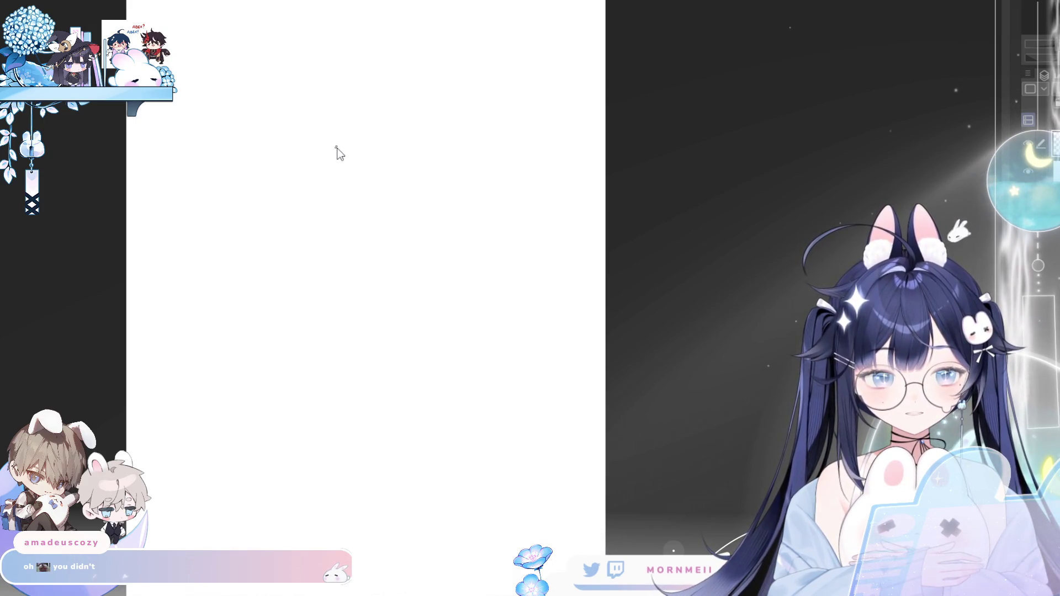
mouse_move(361, 90)
left_mouse_down()
mouse_move(486, 248)
mouse_move(419, 94)
left_mouse_up()
key("ctrl+z")
mouse_move(320, 78)
left_mouse_down()
mouse_move(337, 331)
mouse_move(302, 85)
left_mouse_up()
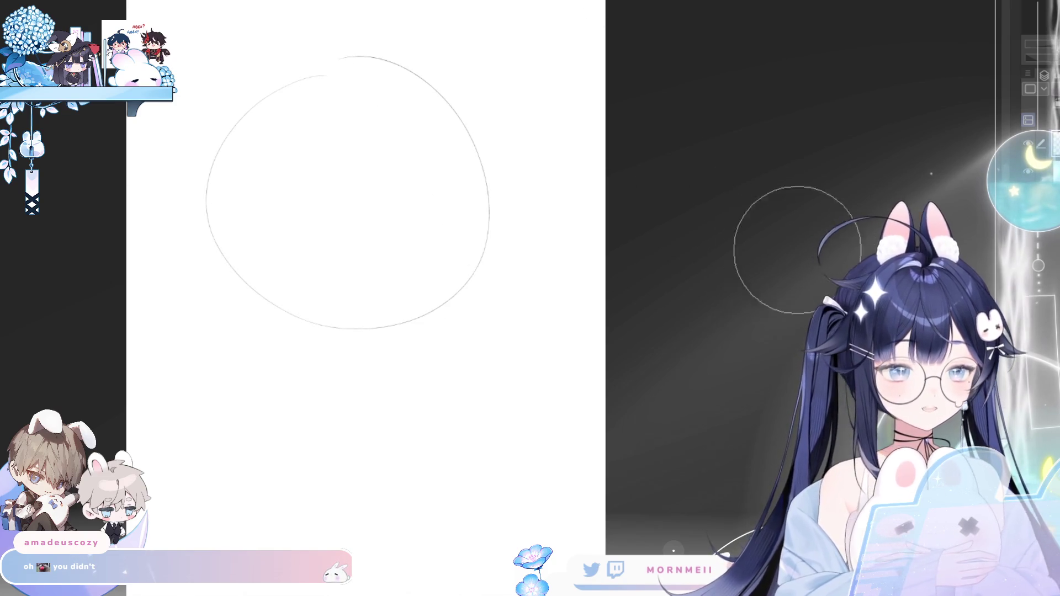
key("bracketright")
key("bracketright")
key("bracketright")
key("bracketright")
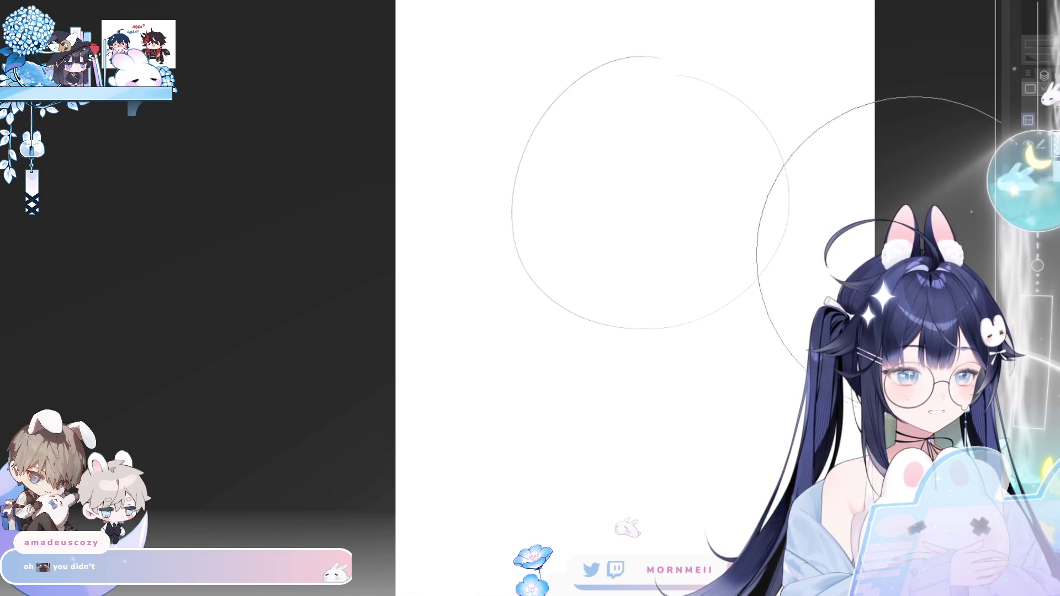
key("Tab")
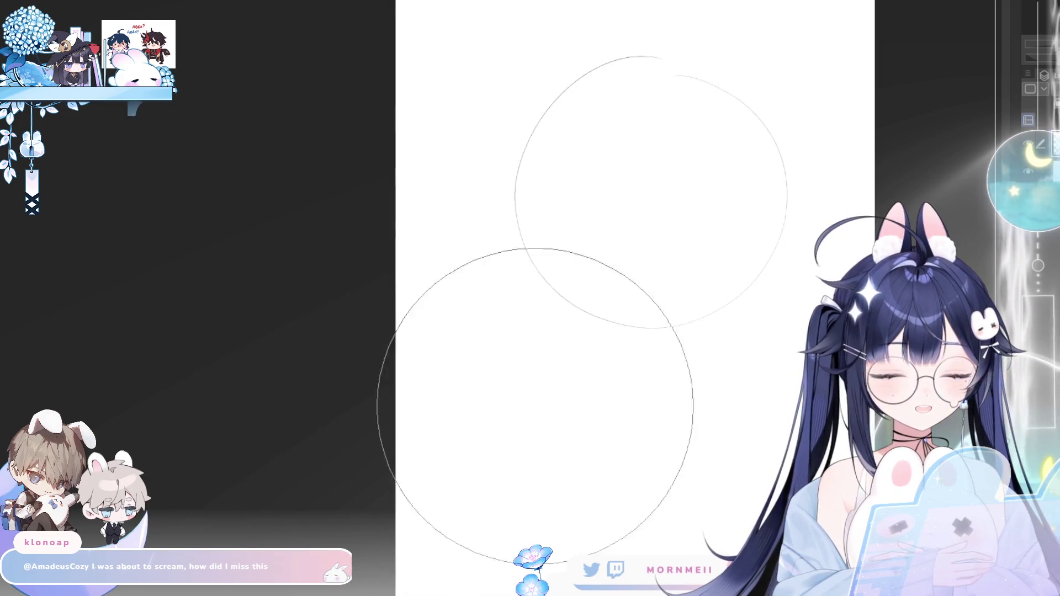
key("bracketleft")
key("bracketleft")
key("bracketleft")
key("bracketleft")
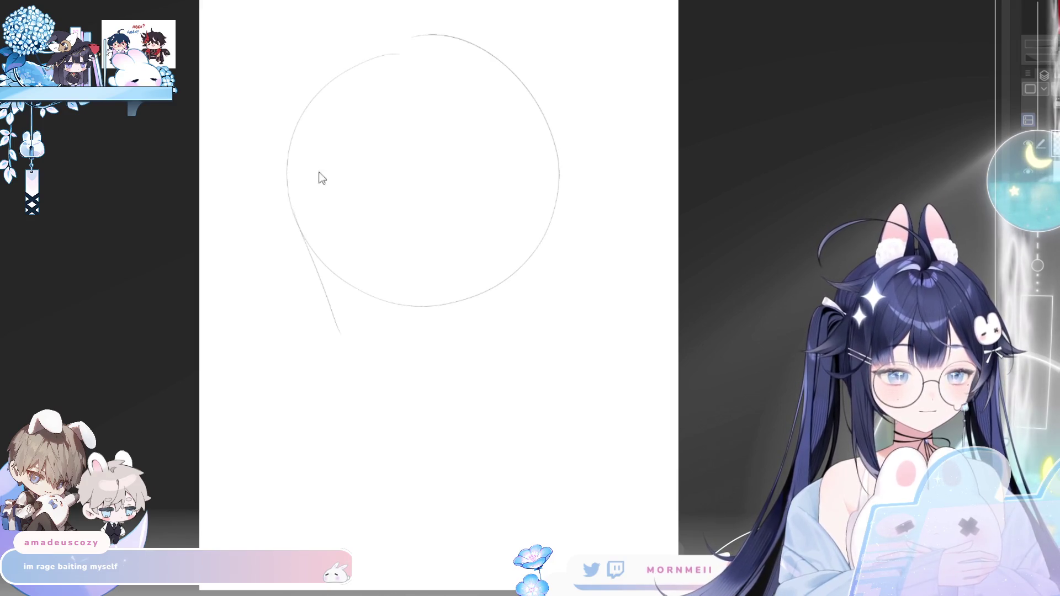
scroll(343, 142, "down", 2)
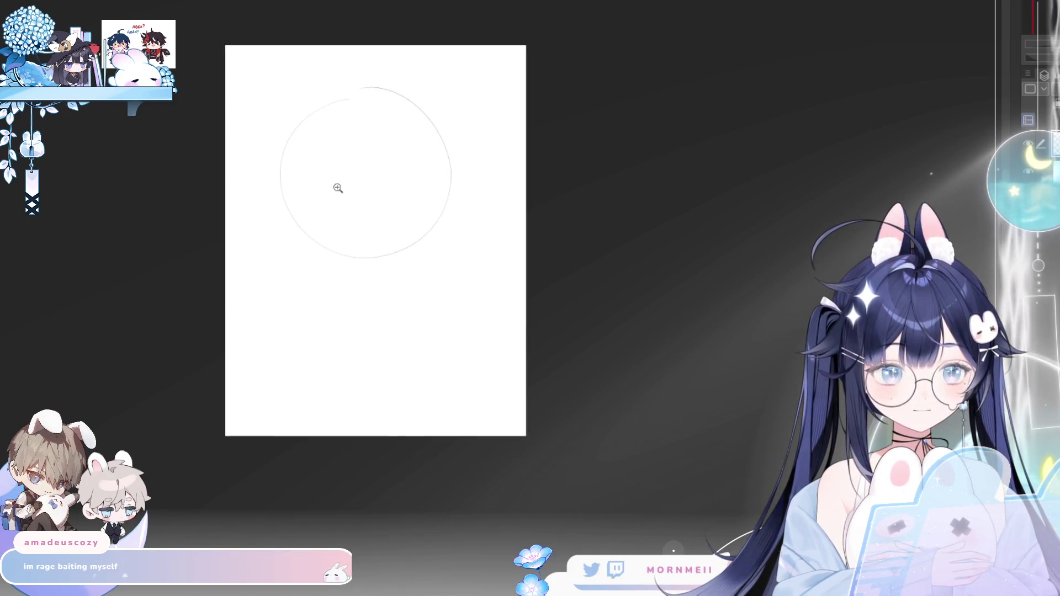
scroll(340, 185, "up", 3)
- Transform the skull circle slightly narrower, then pencil two jaw lines down from its sides
key("ctrl+t")
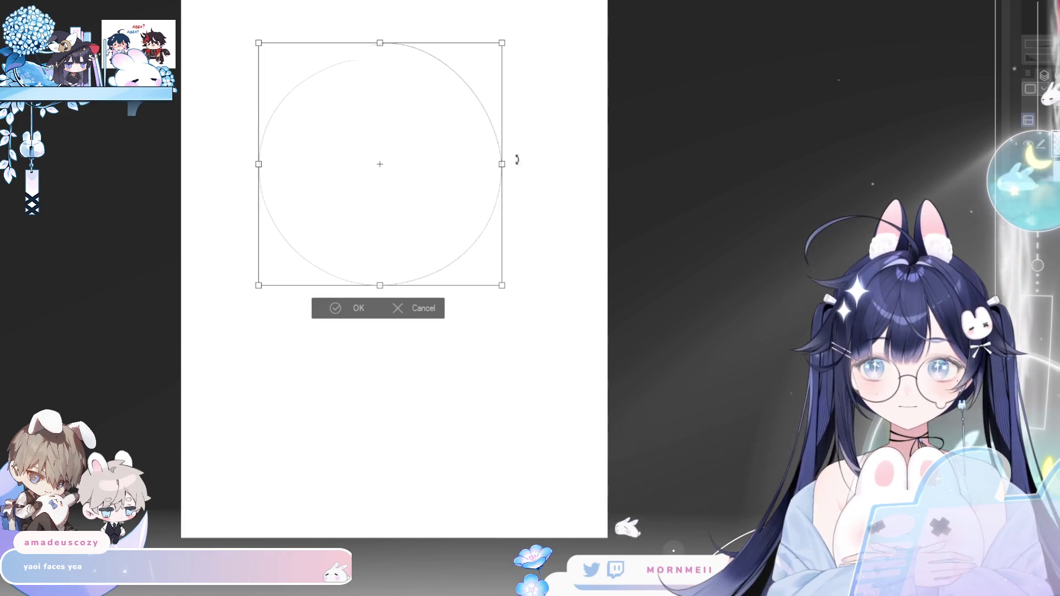
left_click_drag(498, 164, 495, 164)
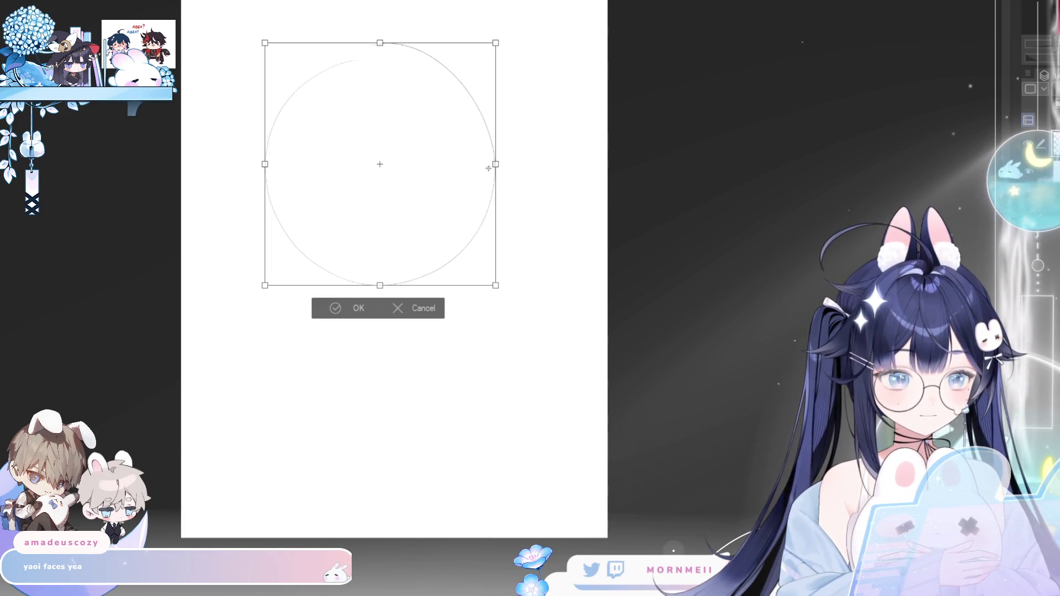
left_click(338, 310)
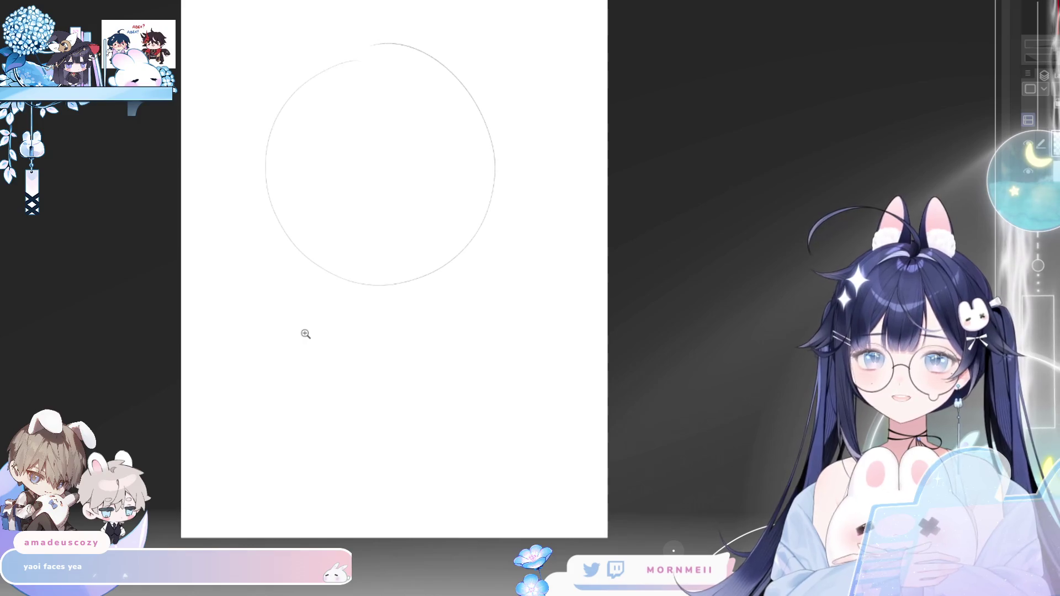
left_click_drag(284, 252, 292, 293)
left_click_drag(269, 197, 287, 260)
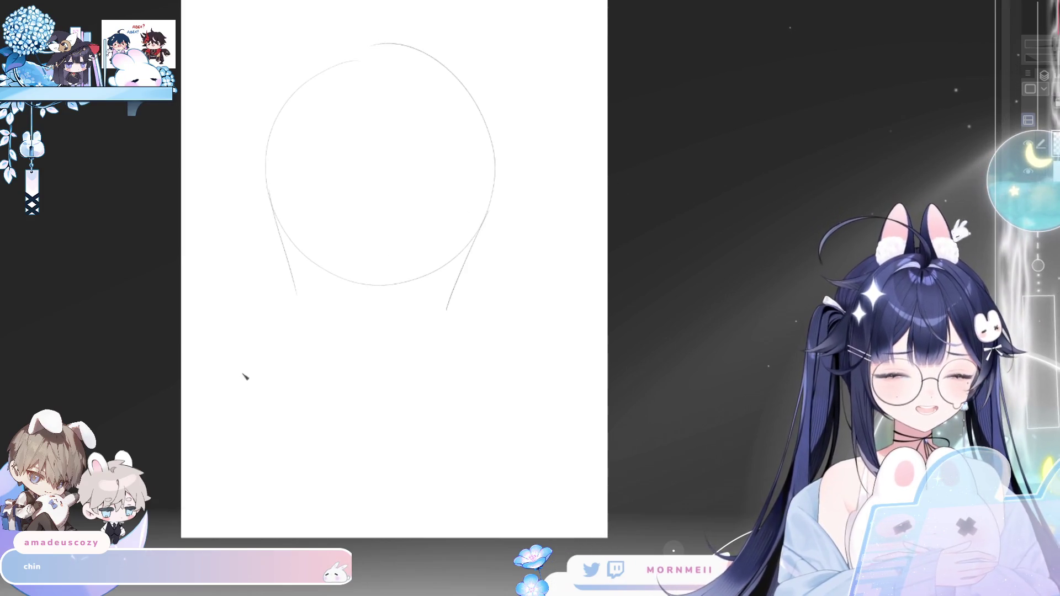
- Sketch a V chin (redone), an eye and small facial details for the little face below-left of the skull
left_click_drag(205, 401, 257, 399)
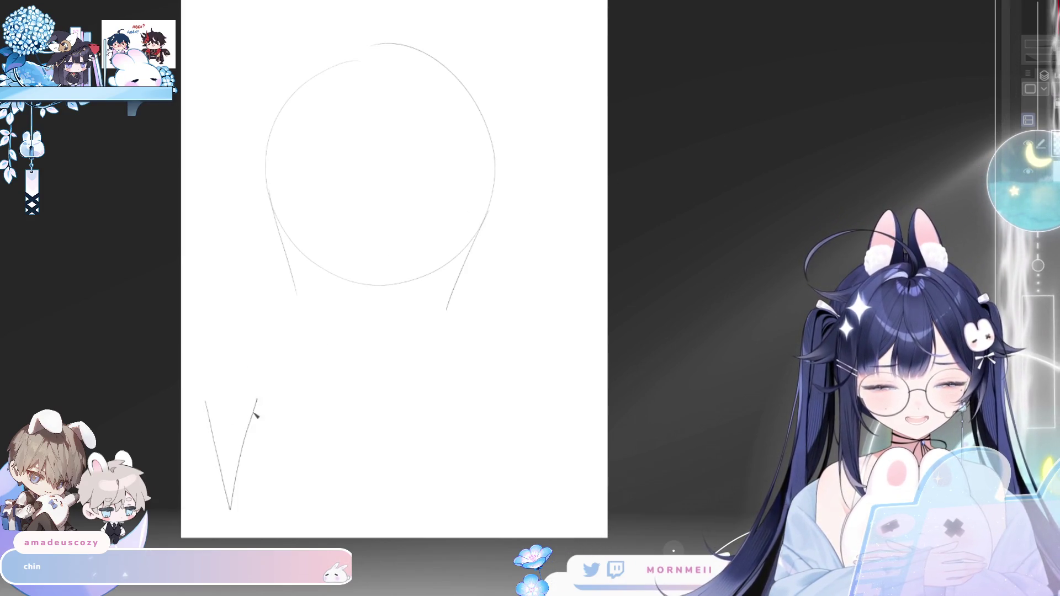
key("ctrl+z")
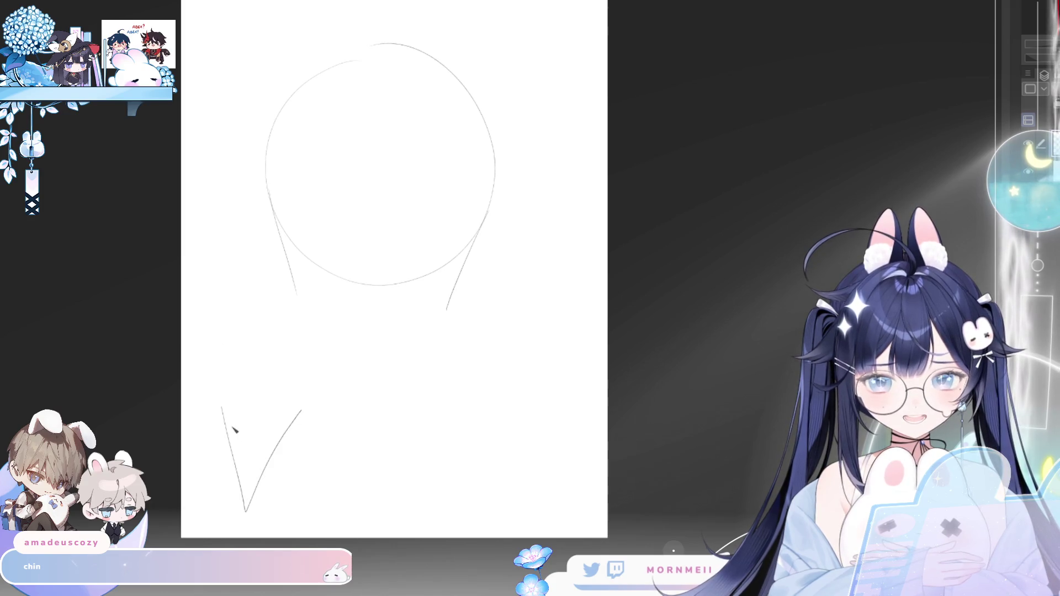
left_click_drag(244, 450, 256, 451)
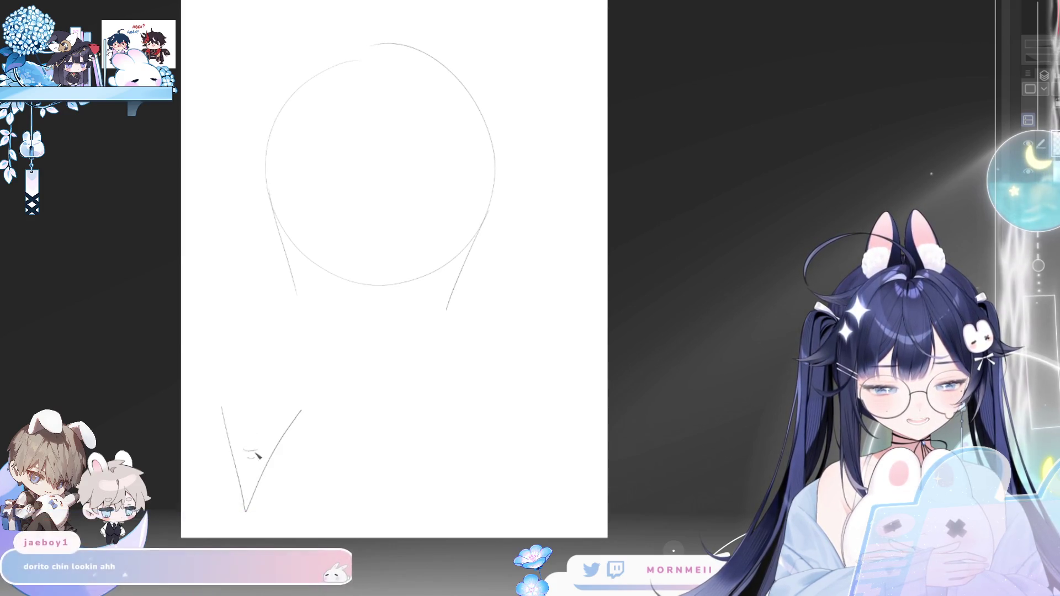
mouse_move(233, 413)
left_mouse_down()
mouse_move(245, 428)
mouse_move(278, 426)
mouse_move(222, 421)
left_mouse_up()
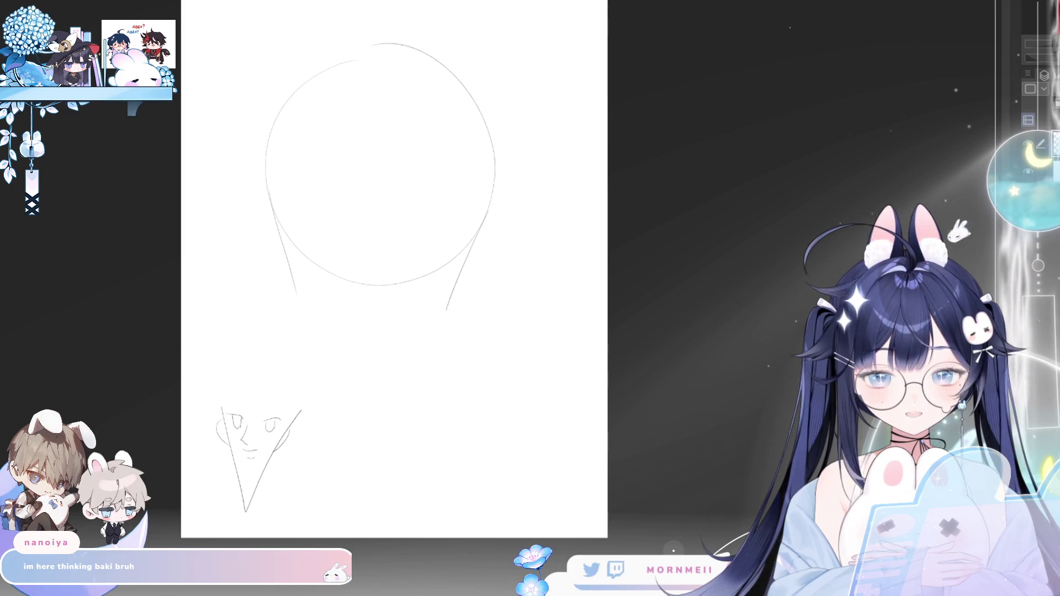
left_click_drag(241, 442, 248, 469)
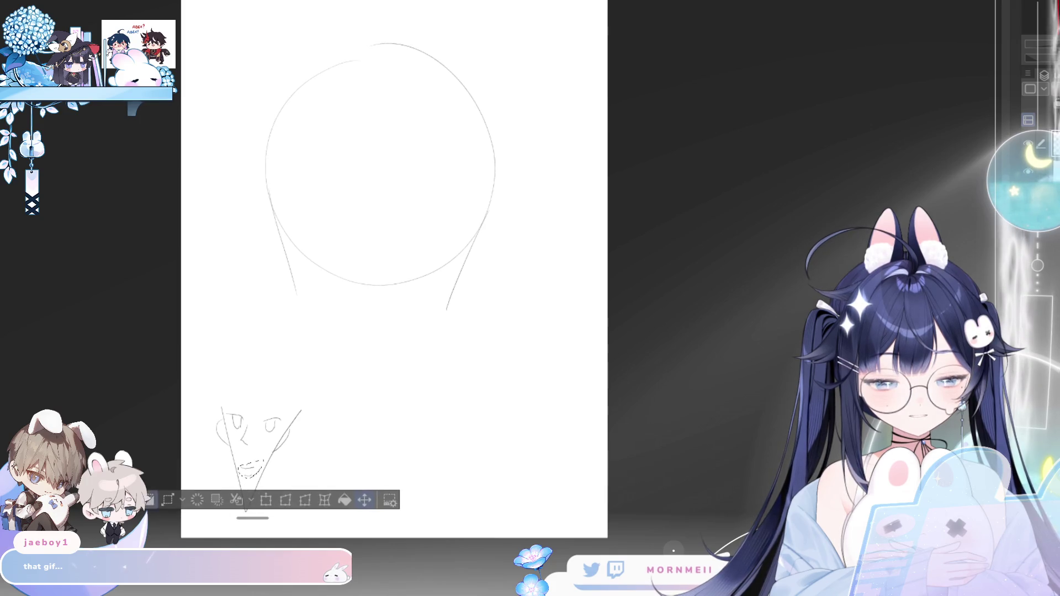
key("ctrl+d")
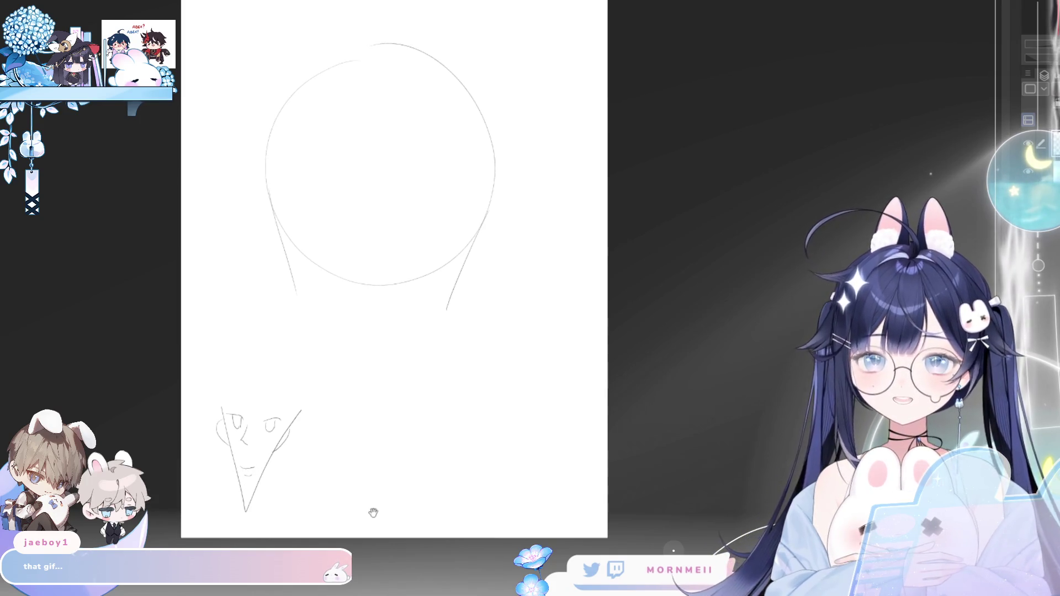
key("ctrl+plus")
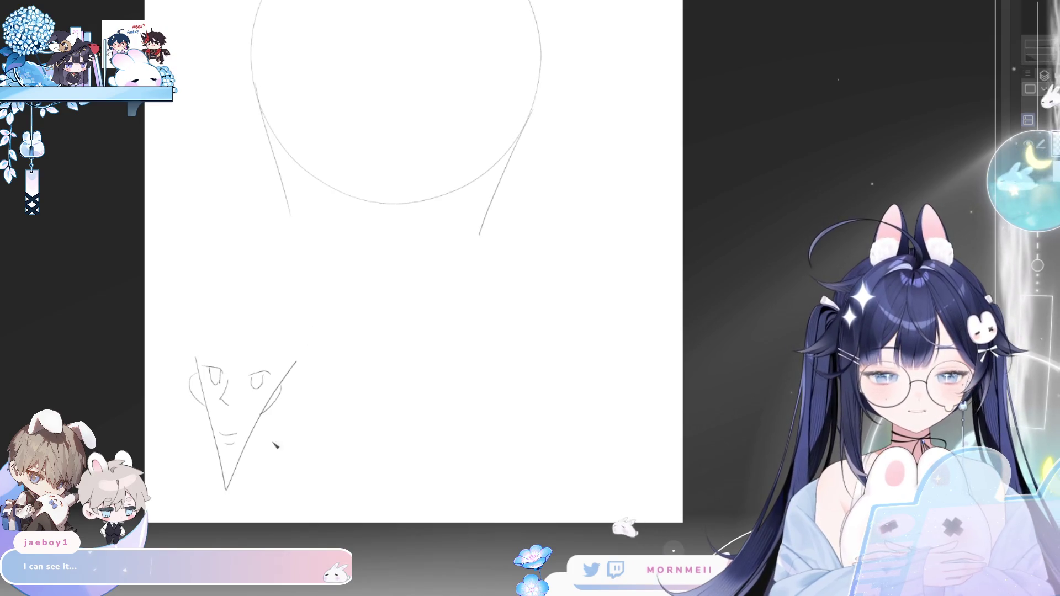
- Add hair strands on both sides of the little face, undoing one misplaced curved stroke
left_click_drag(297, 365, 285, 470)
left_click_drag(201, 413, 206, 491)
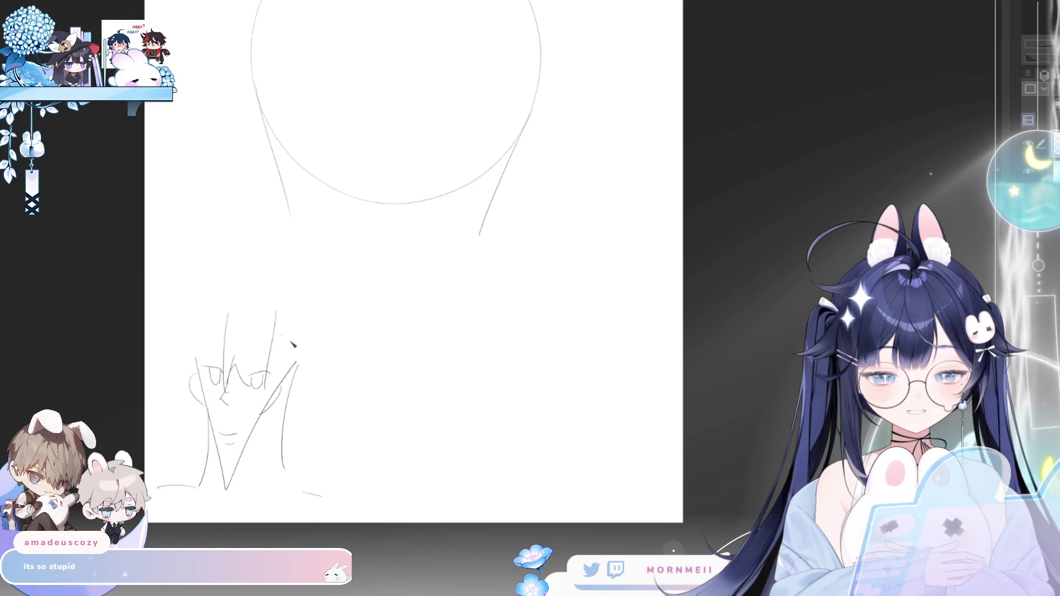
key("ctrl+z")
left_click_drag(197, 320, 185, 377)
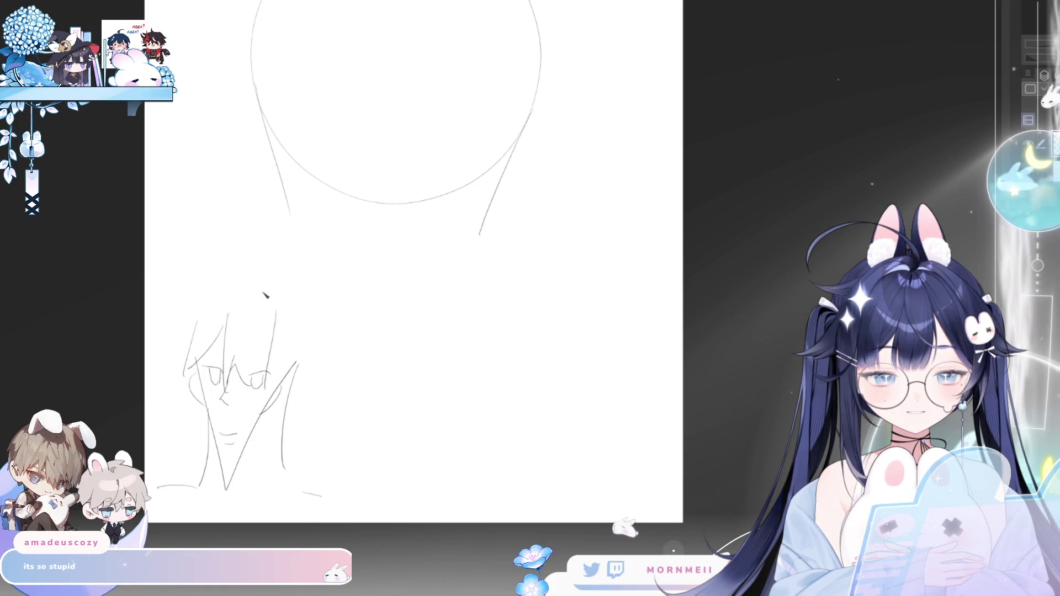
left_click_drag(189, 300, 159, 362)
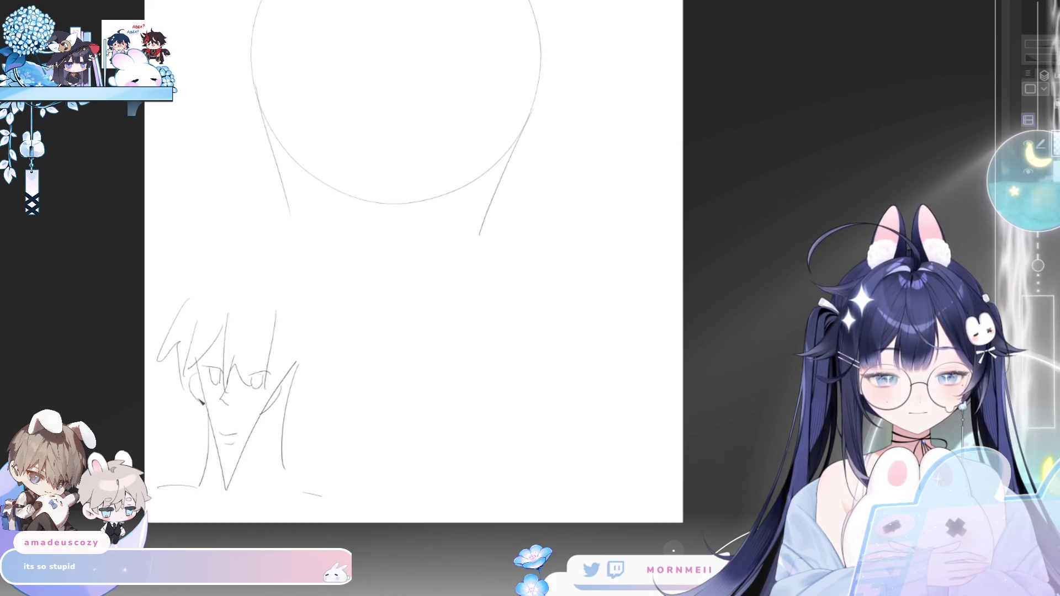
left_click_drag(306, 361, 286, 454)
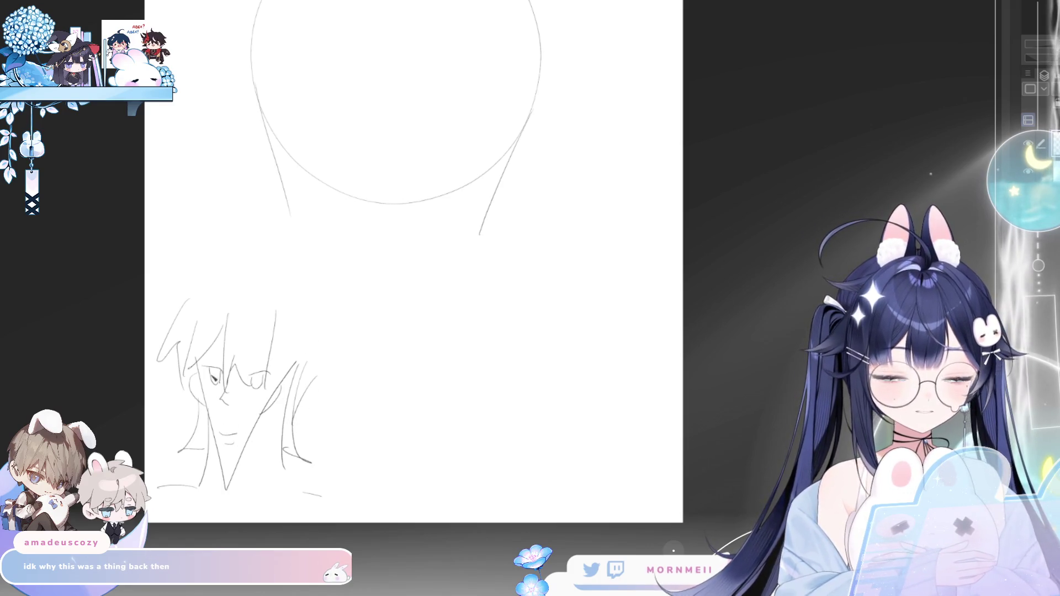
left_click_drag(304, 365, 315, 399)
scroll(360, 407, "down", 2)
scroll(434, 185, "up", 1)
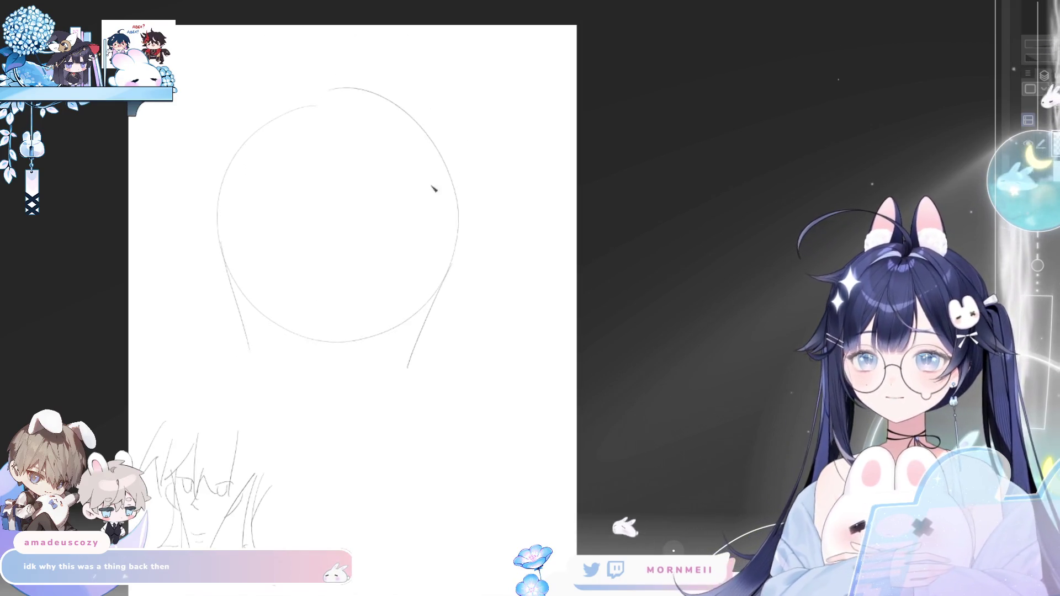
- Draw the jaw lines down into a pointed chin, undoing two failed strokes along the way
left_click_drag(599, 315, 611, 284)
scroll(610, 284, "up", 2)
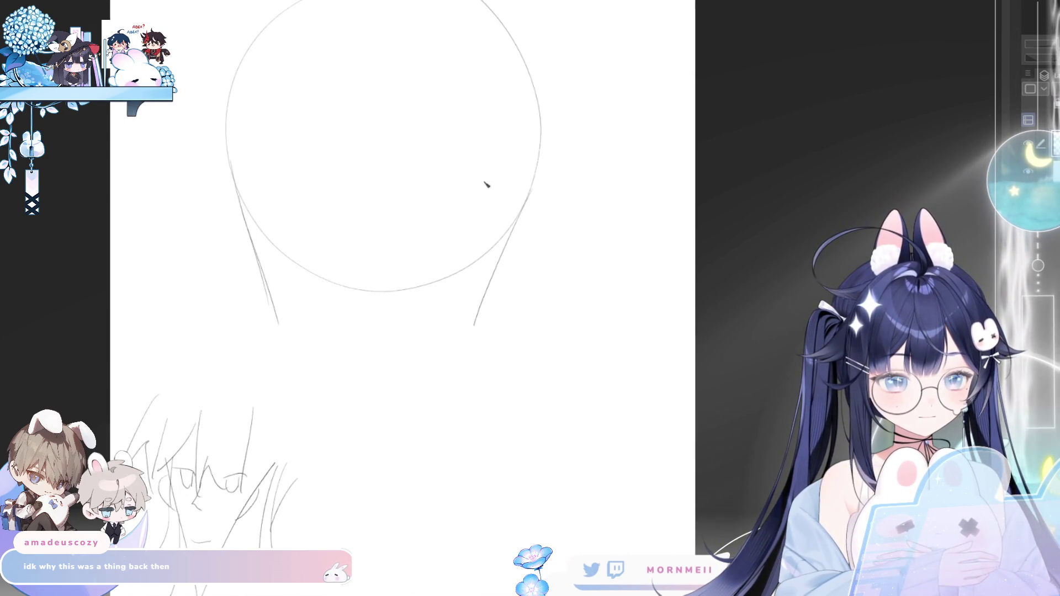
left_click_drag(510, 241, 476, 335)
key("ctrl+z")
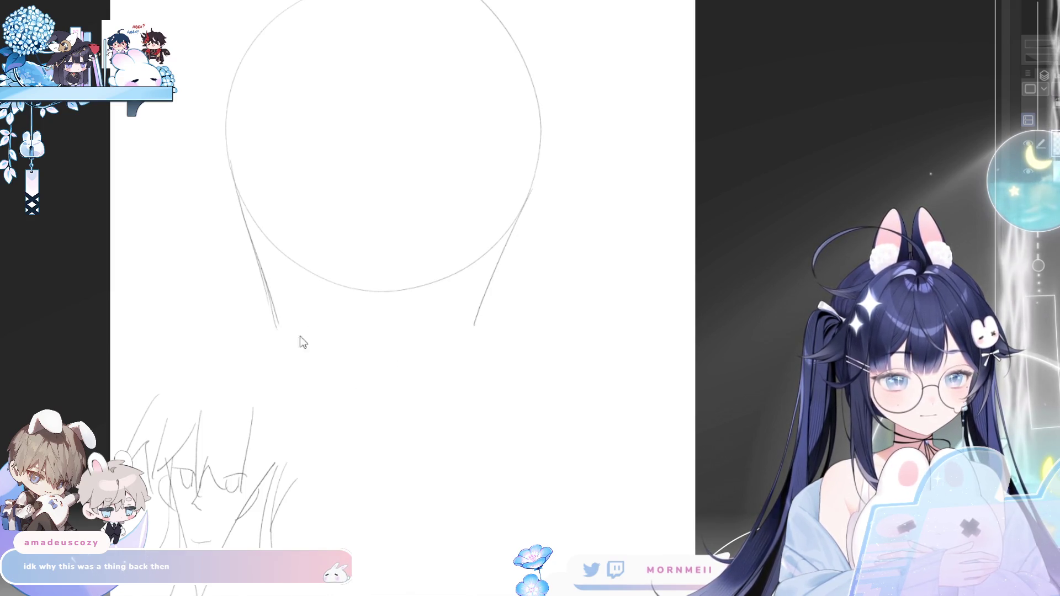
left_click_drag(276, 325, 414, 371)
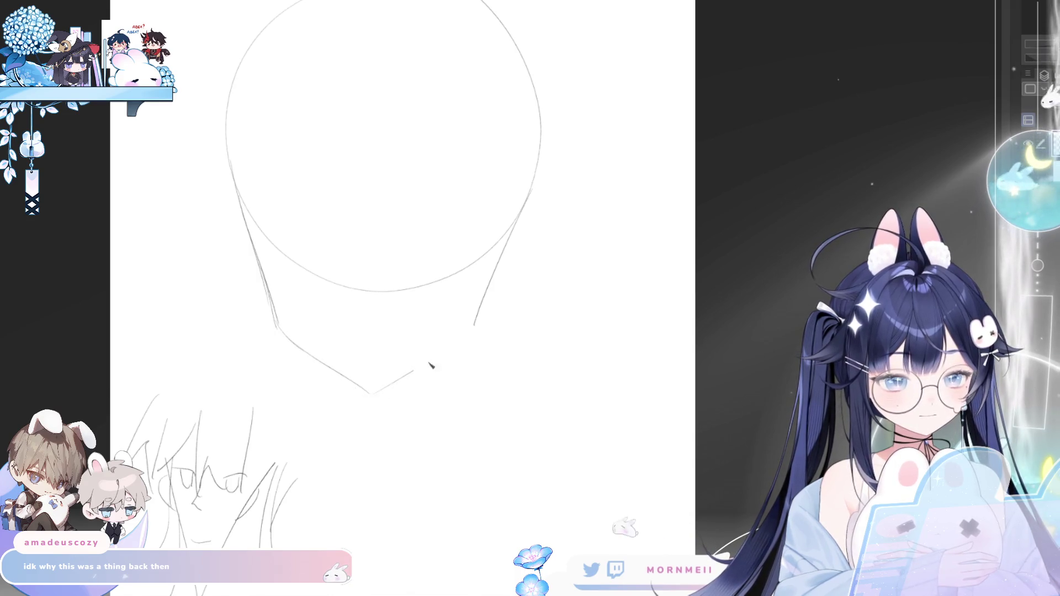
key("ctrl+z")
left_click_drag(279, 324, 302, 355)
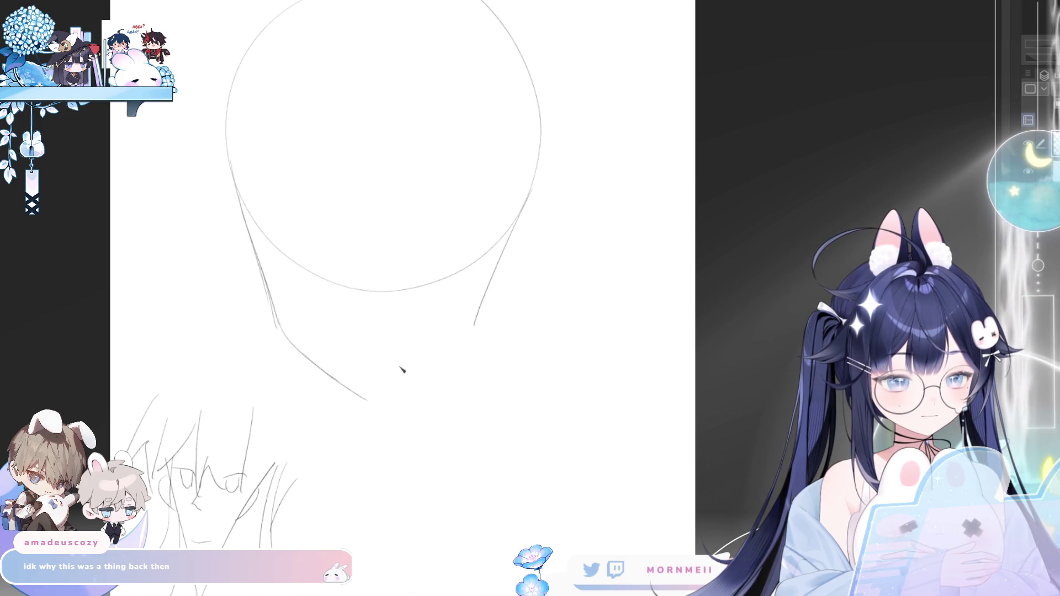
scroll(528, 300, "down", 2)
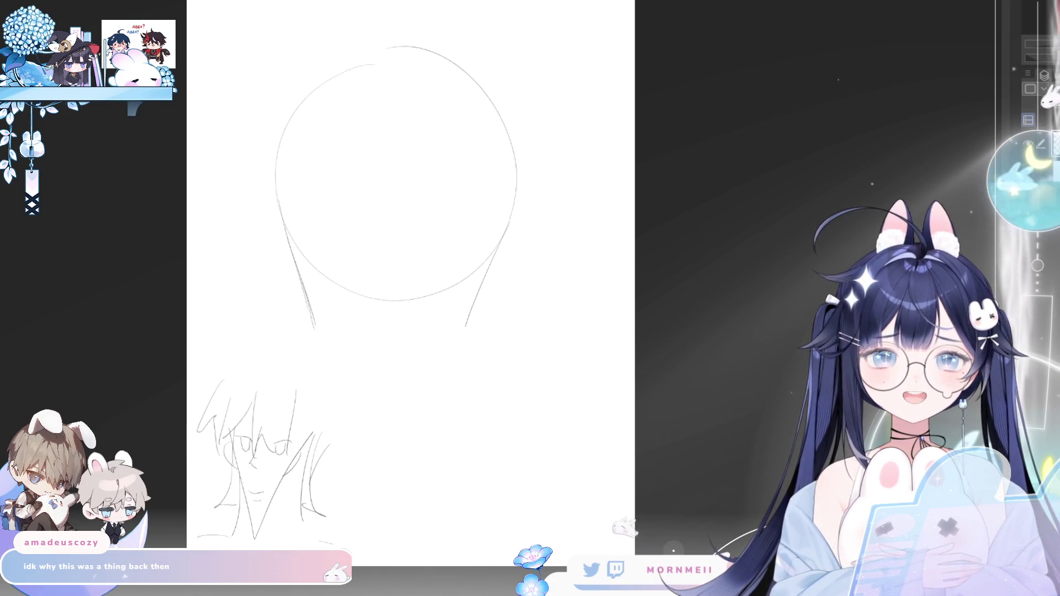
scroll(681, 258, "up", 1)
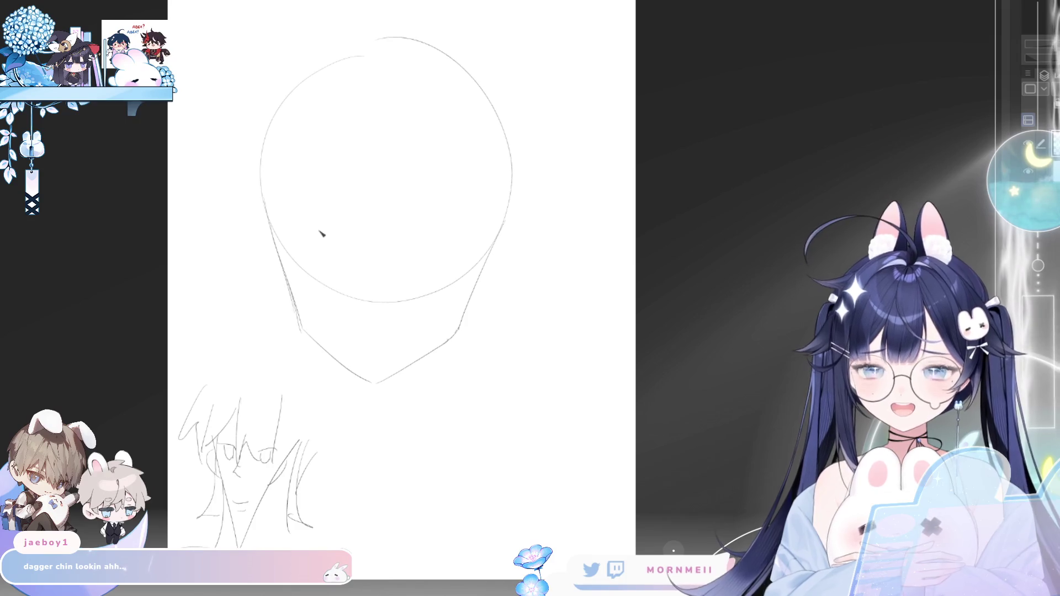
- Darken the left chin line, then lasso the old lower-left sketch and delete it
left_click_drag(313, 338, 358, 373)
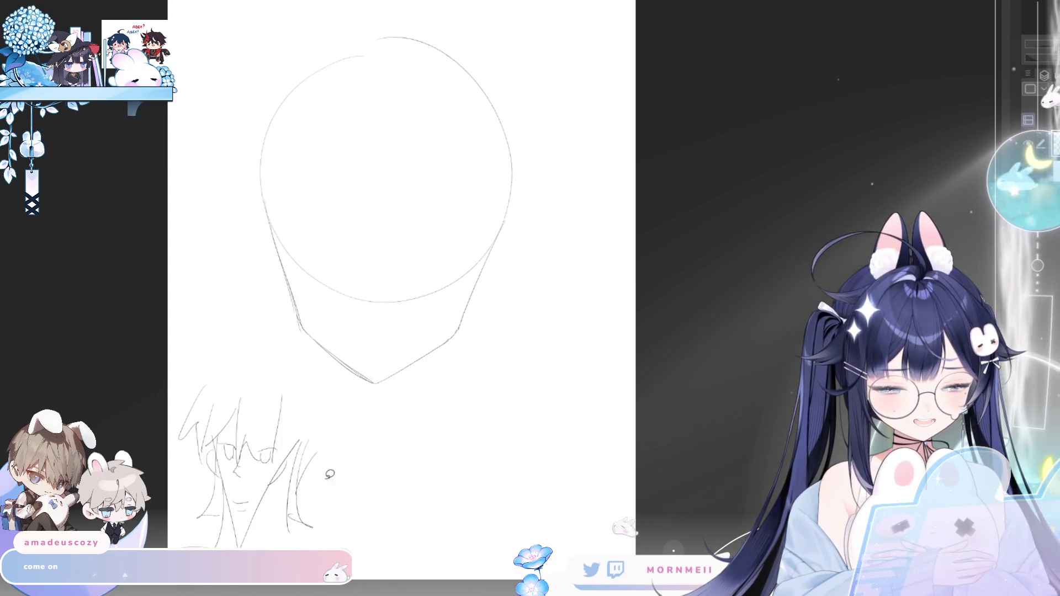
mouse_move(342, 495)
left_mouse_down()
mouse_move(156, 381)
mouse_move(170, 383)
left_mouse_up()
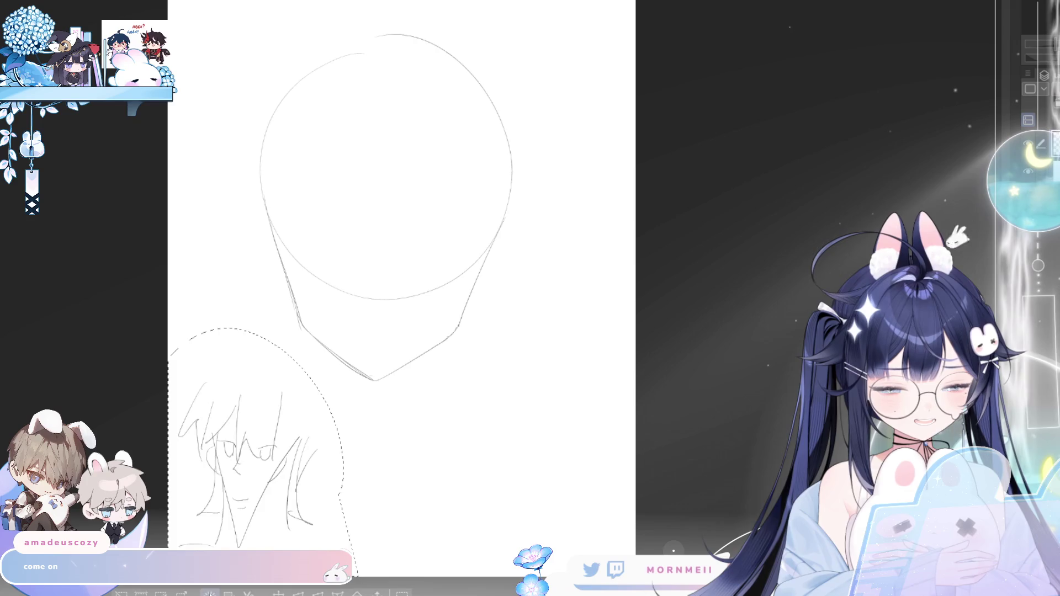
key("Delete")
- Pan across the page and recenter on the head, starting a short ear curve at its left side
left_click_drag(487, 426, 687, 426)
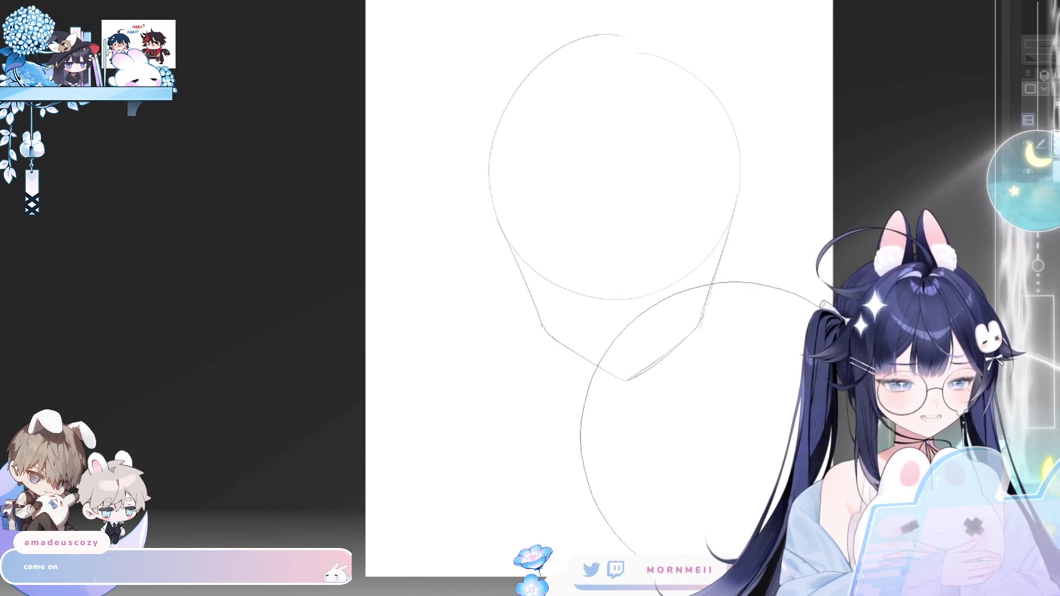
mouse_move(789, 403)
left_mouse_down()
mouse_move(527, 367)
mouse_move(762, 344)
mouse_move(534, 378)
left_mouse_up()
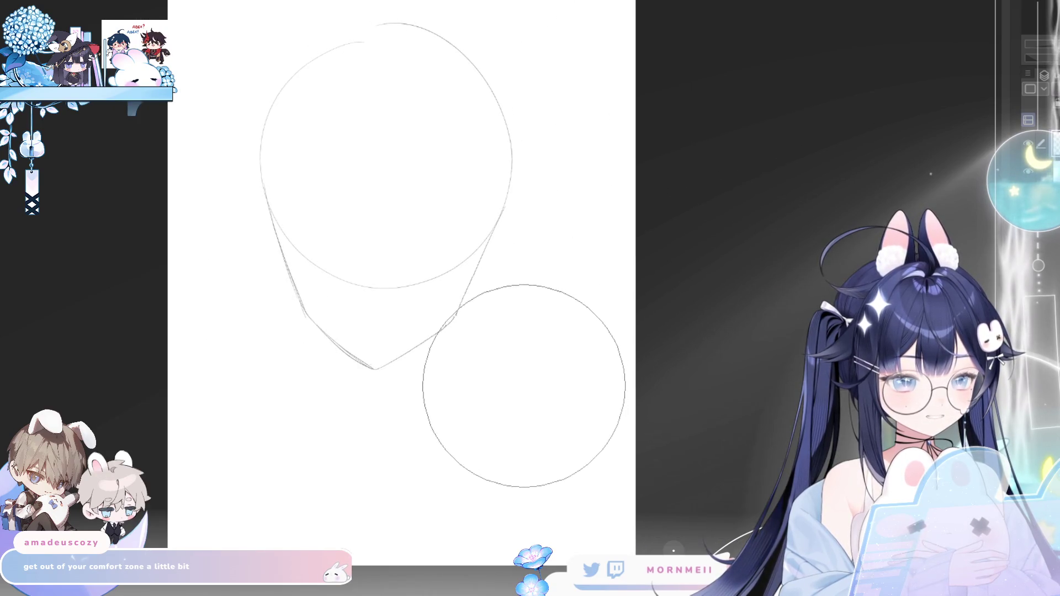
mouse_move(302, 452)
left_mouse_down()
mouse_move(501, 451)
mouse_move(234, 474)
left_mouse_up()
mouse_move(318, 417)
left_mouse_down()
mouse_move(435, 408)
mouse_move(292, 435)
left_mouse_up()
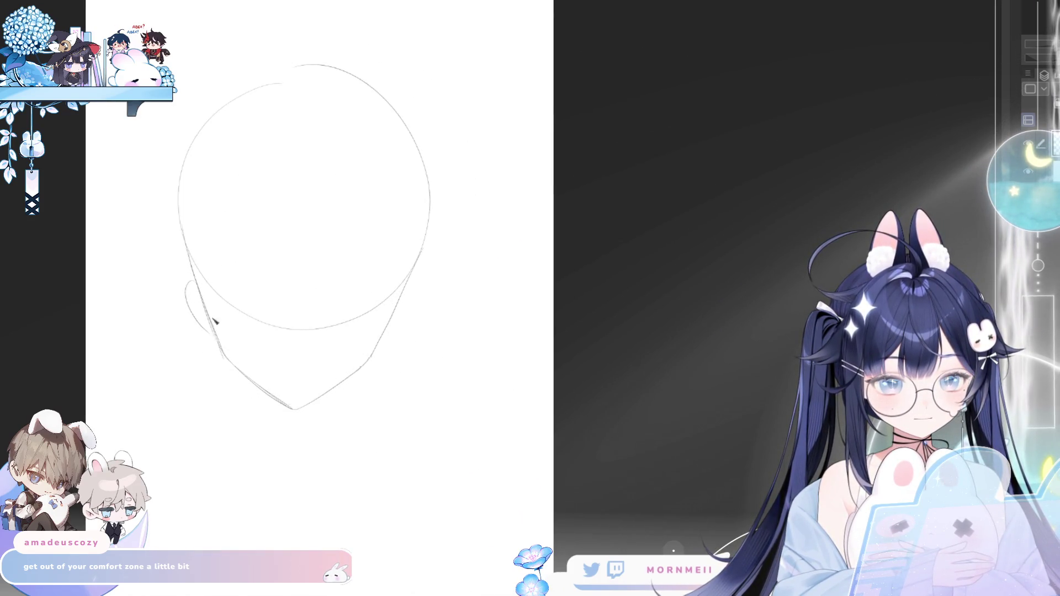
- Undo the stray stroke by the left ear and erase the leftover arc across the lower face
key("ctrl+z")
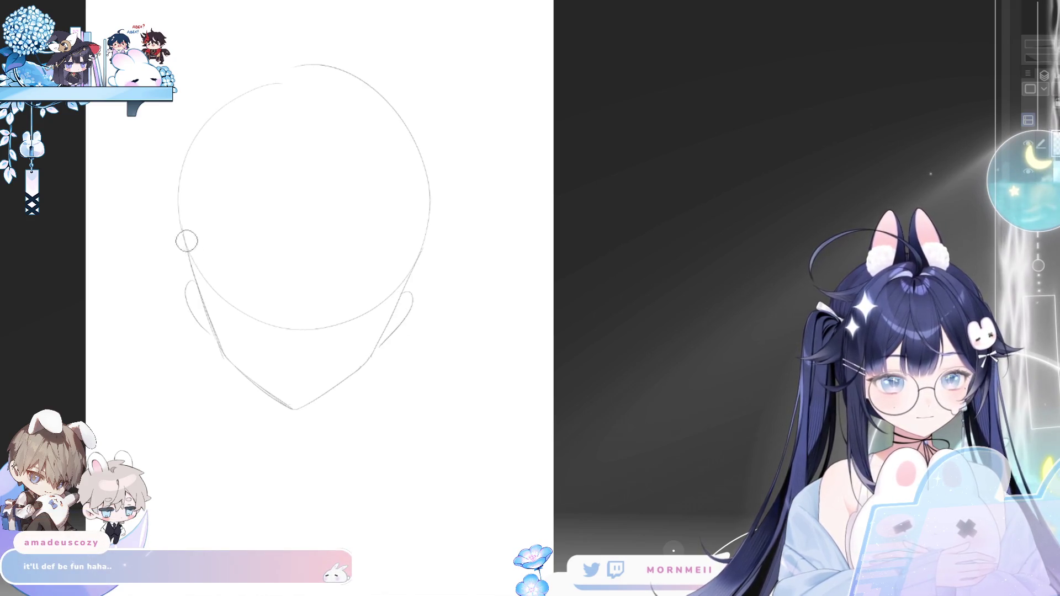
key("e")
mouse_move(213, 279)
left_mouse_down()
mouse_move(356, 314)
mouse_move(397, 277)
left_mouse_up()
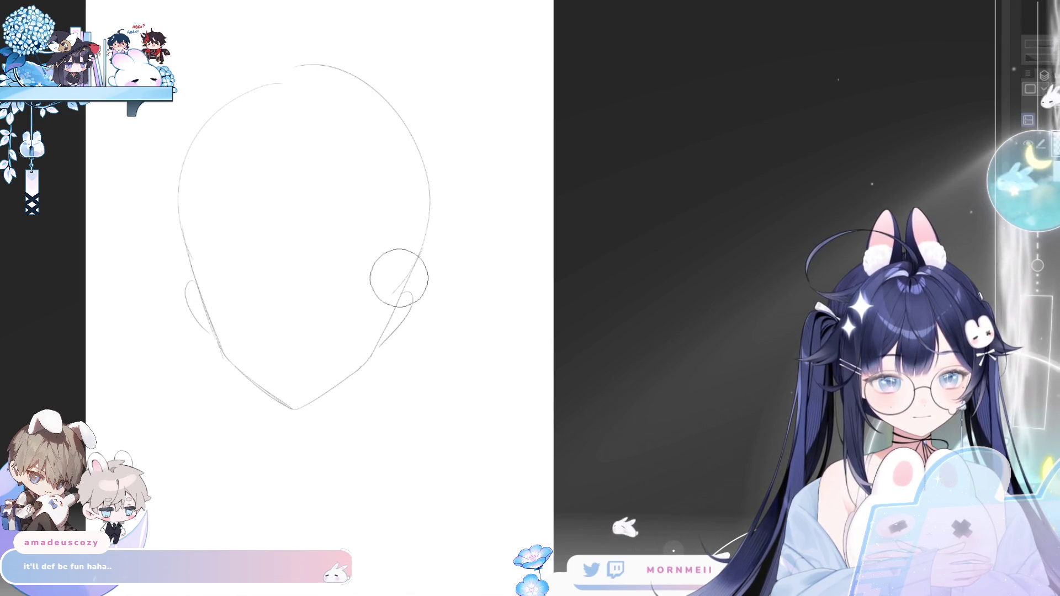
key("b")
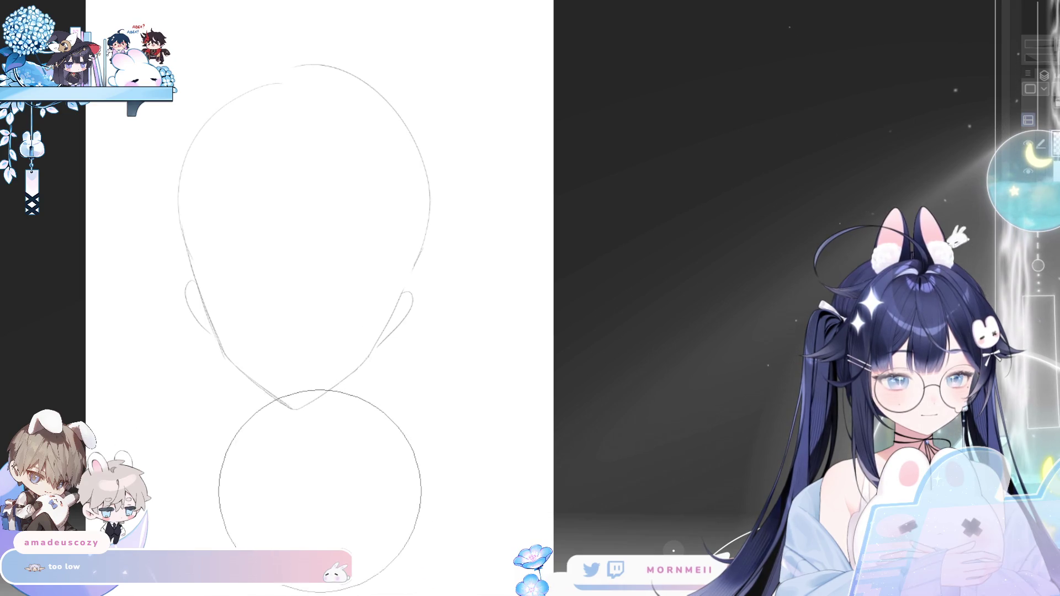
scroll(372, 261, "down", 3)
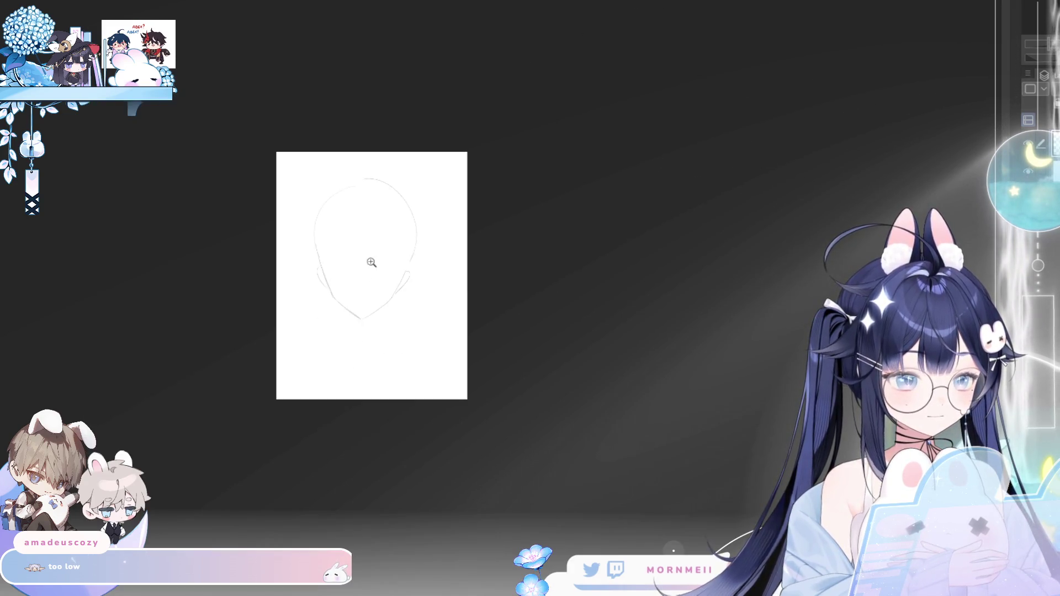
scroll(388, 252, "up", 2)
- Transform the face sketch twice: narrow its top, then rotate it slightly and apply
key("ctrl+t")
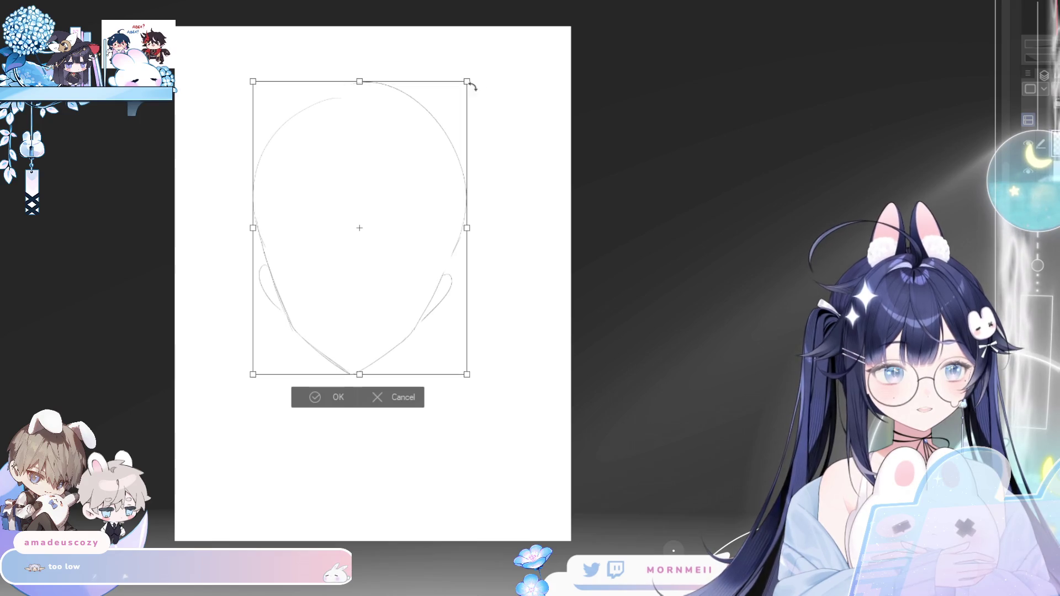
left_click_drag(469, 84, 461, 81)
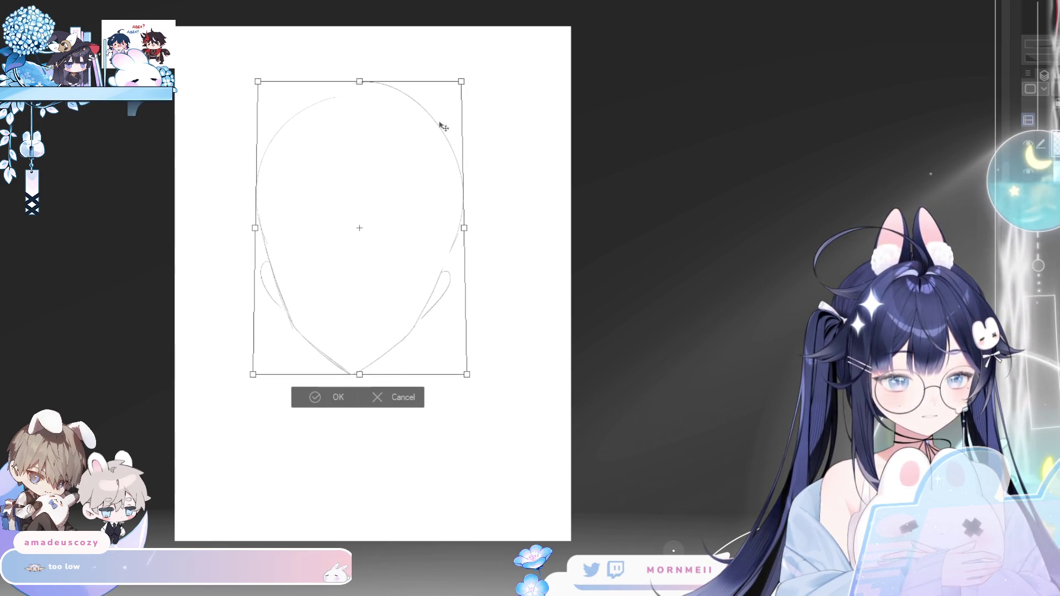
left_click(313, 402)
scroll(361, 289, "up", 2)
scroll(684, 183, "right", 3)
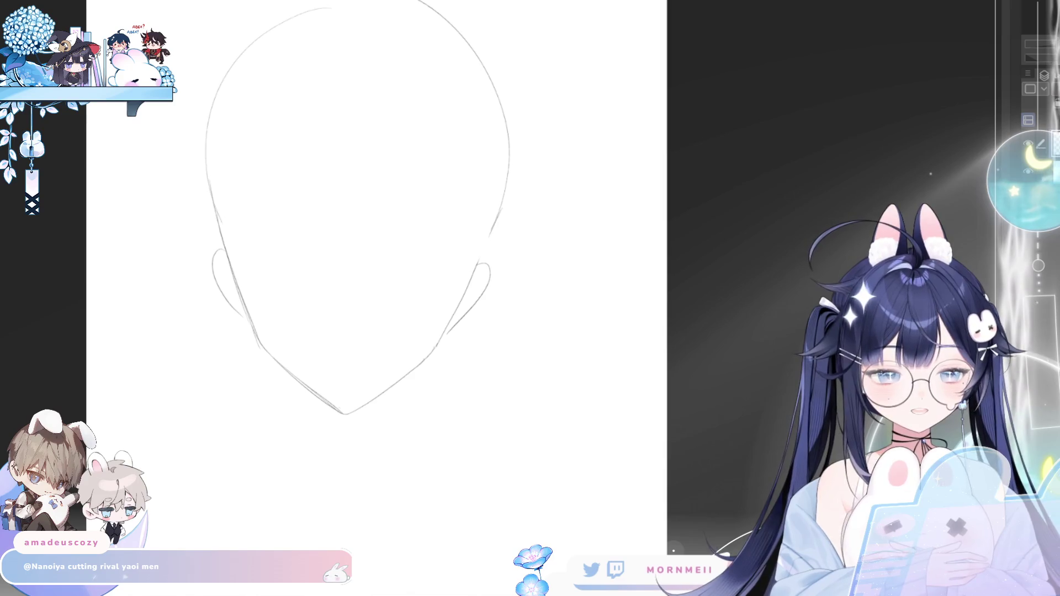
key("ctrl+t")
left_click_drag(564, 215, 563, 166)
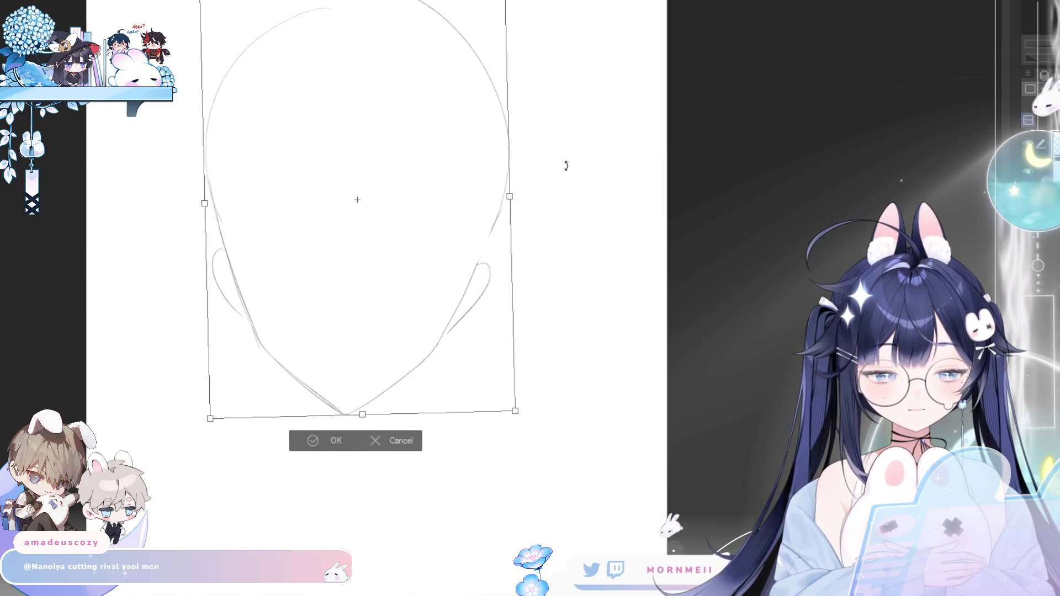
left_click(327, 444)
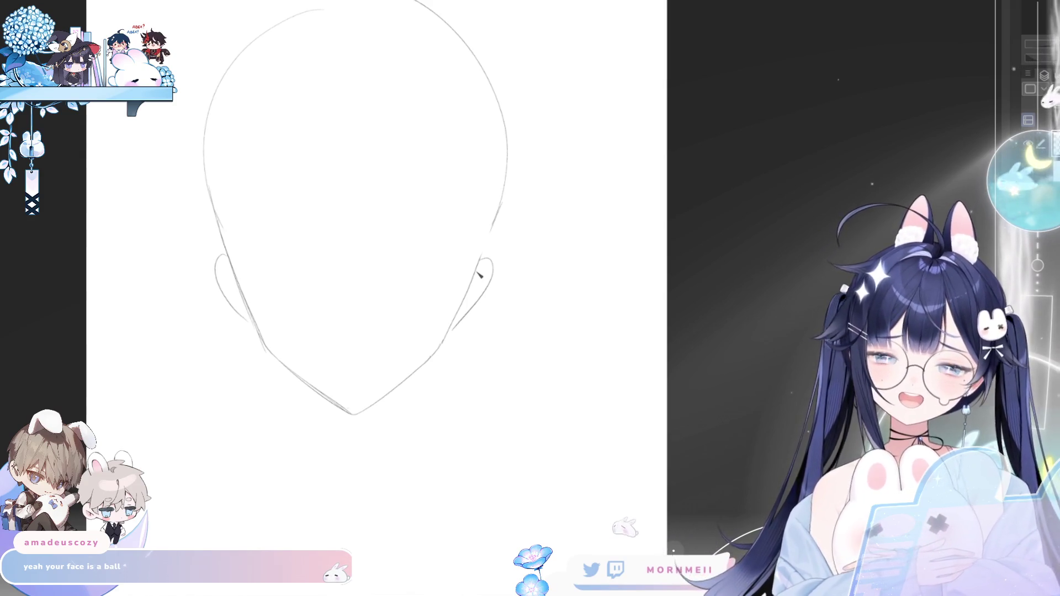
left_click_drag(438, 421, 321, 402)
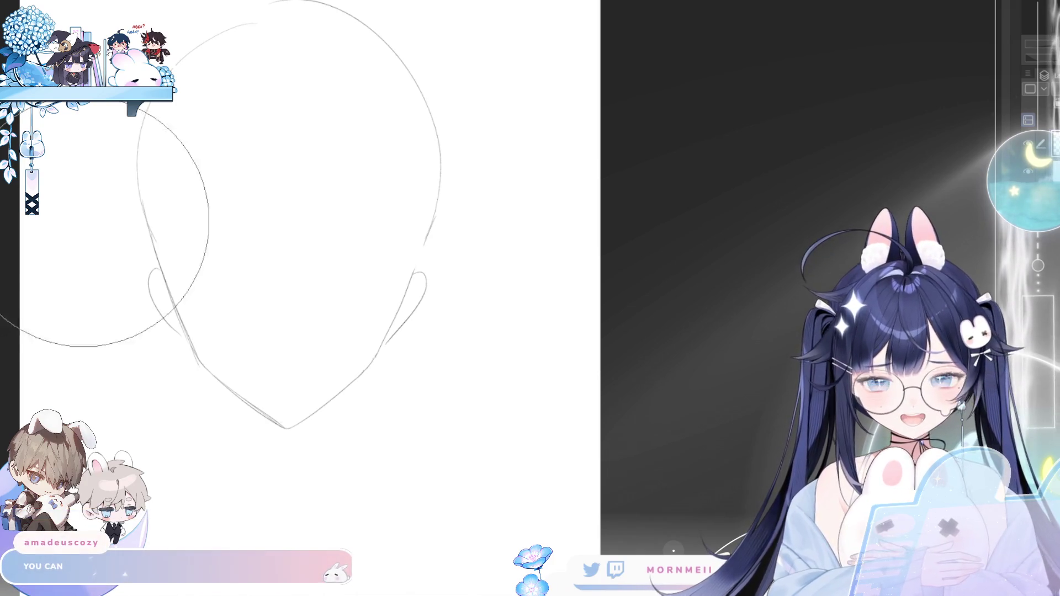
key("ctrl+t")
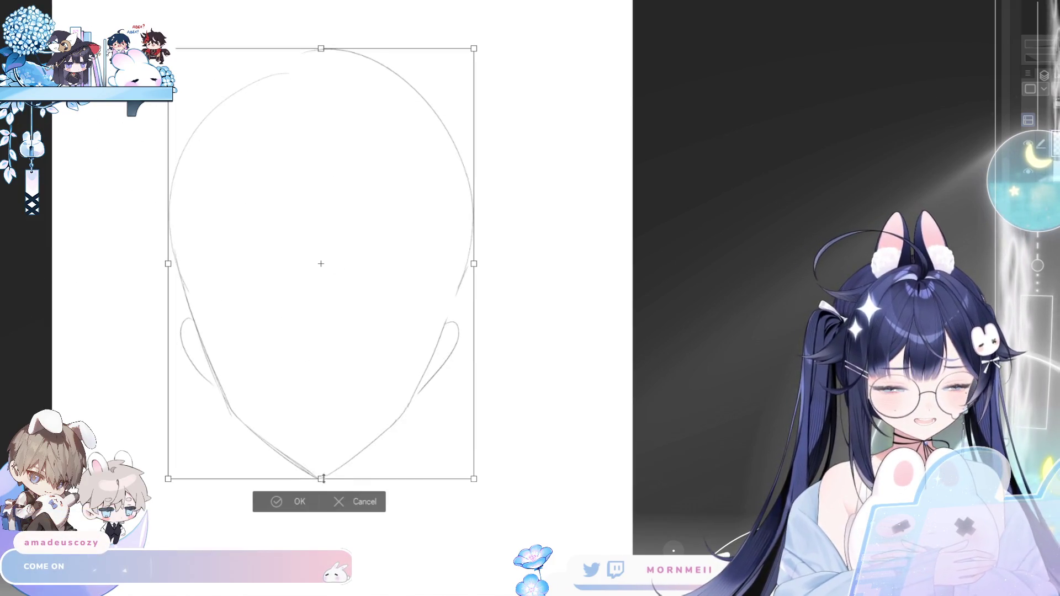
mouse_move(322, 480)
left_mouse_down()
mouse_move(330, 372)
mouse_move(322, 478)
left_mouse_up()
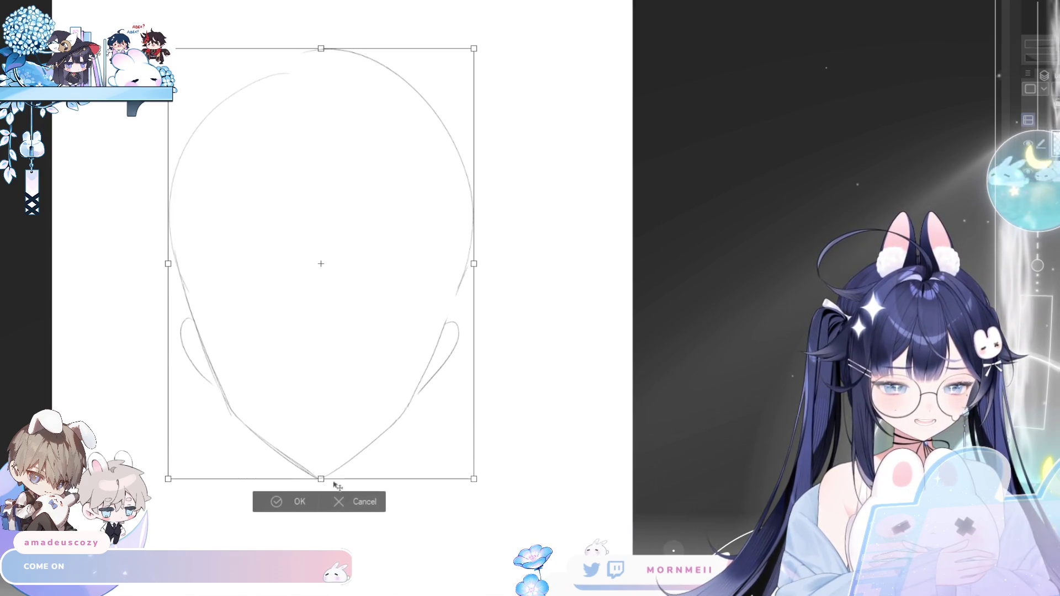
left_click(343, 510)
mouse_move(331, 425)
left_mouse_down()
mouse_move(327, 399)
mouse_move(323, 437)
left_mouse_up()
mouse_move(324, 559)
left_mouse_down()
mouse_move(426, 324)
mouse_move(425, 201)
mouse_move(328, 88)
mouse_move(367, 225)
mouse_move(313, 354)
left_mouse_up()
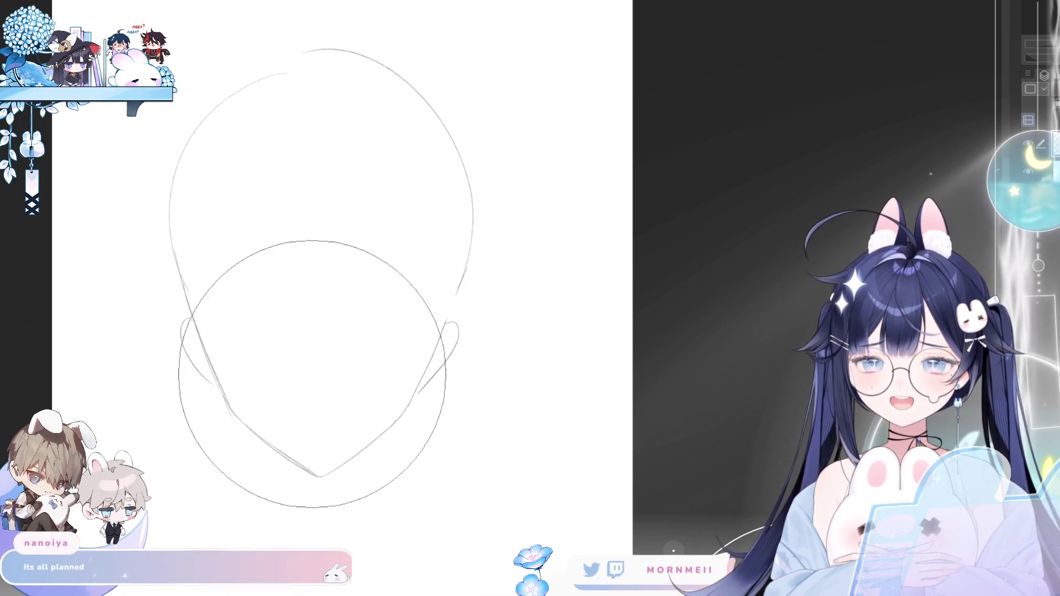
- Zoom onto the lower face, try a curved mouth stroke under the nose and undo it
key("Delete")
scroll(383, 373, "up", 2)
left_click_drag(383, 372, 377, 350)
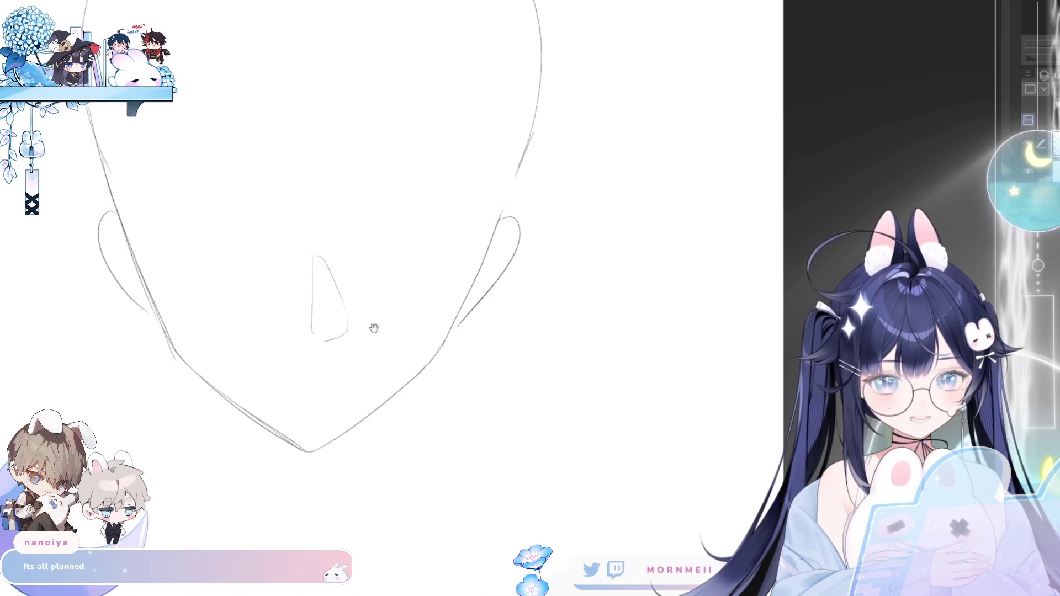
left_click_drag(374, 329, 427, 318)
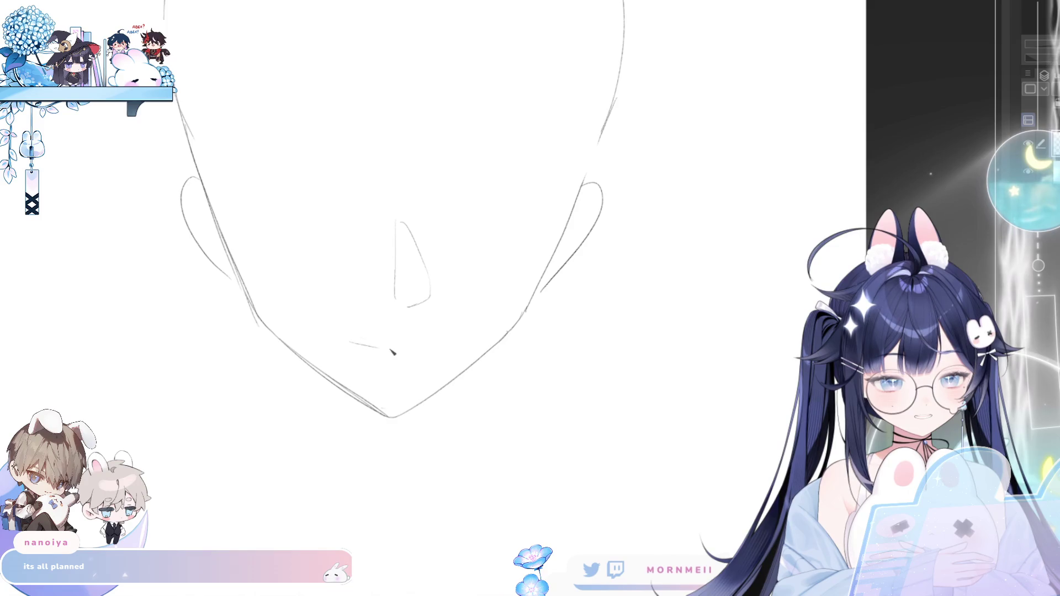
left_click_drag(418, 349, 440, 343)
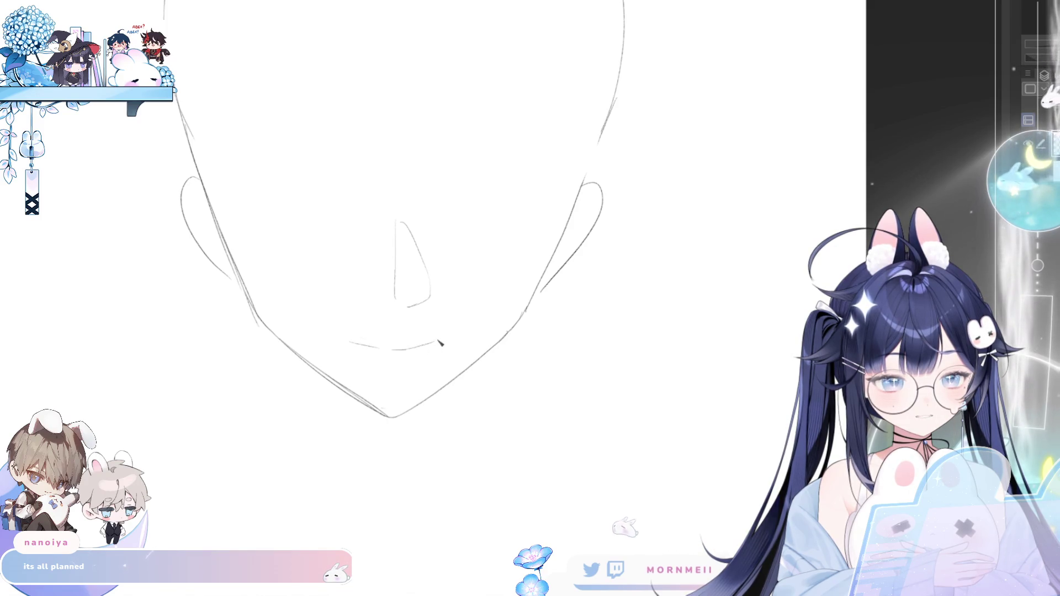
key("ctrl+z")
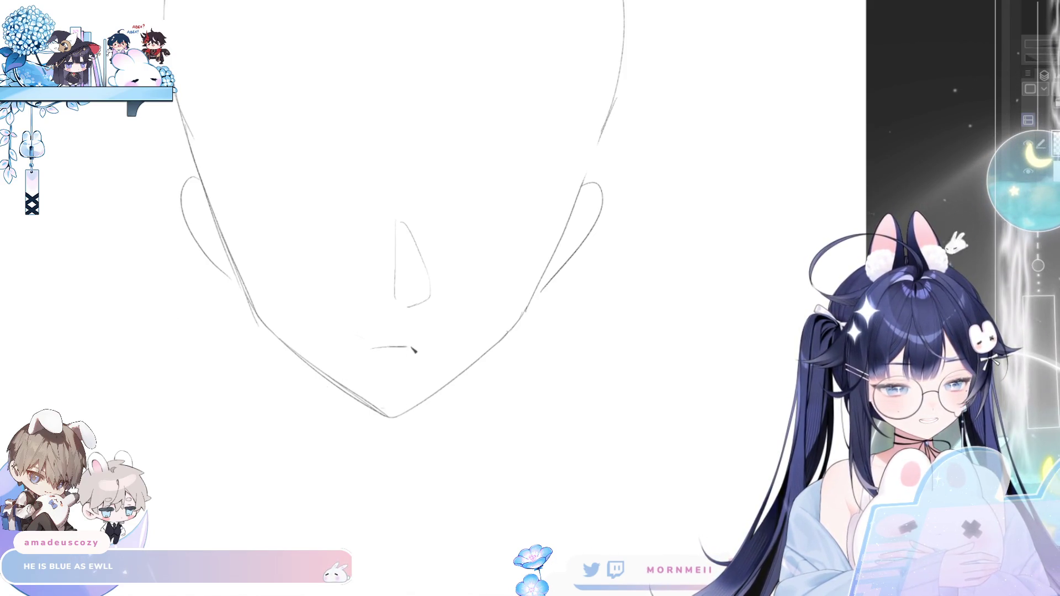
- Draw a longer mouth line extended left, then erase it and return to the pencil for redrawing
left_click_drag(377, 350, 437, 348)
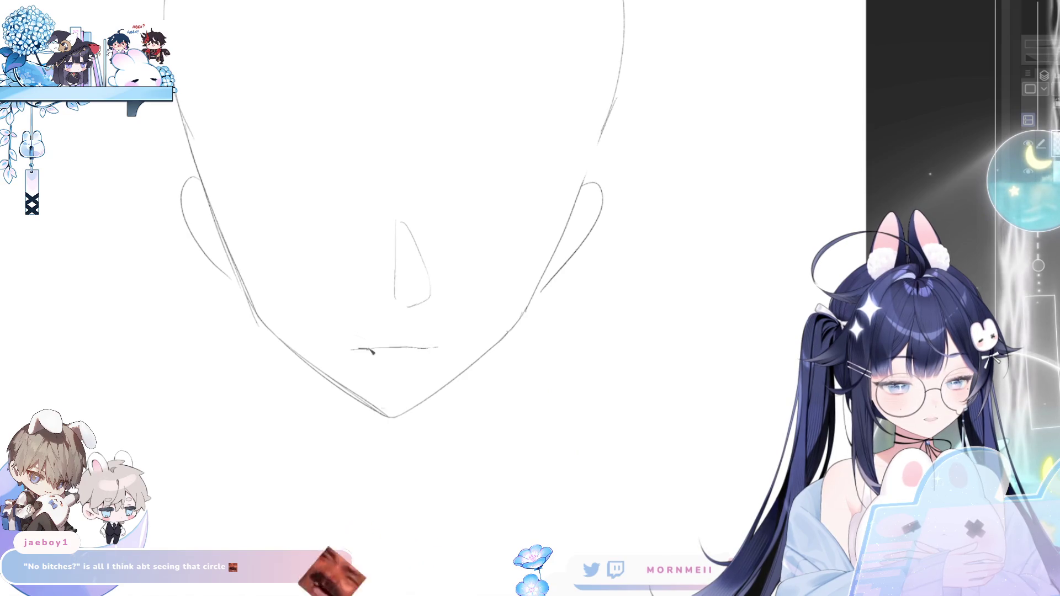
left_click_drag(359, 348, 370, 348)
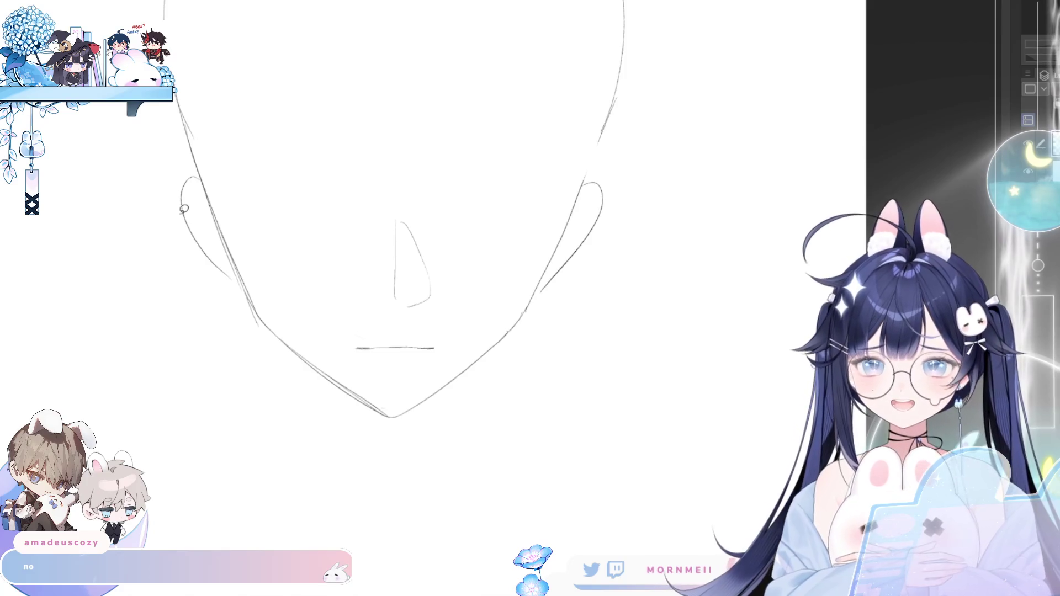
mouse_move(348, 331)
left_mouse_down()
mouse_move(451, 344)
mouse_move(432, 342)
left_mouse_up()
key("ctrl+d")
key("e")
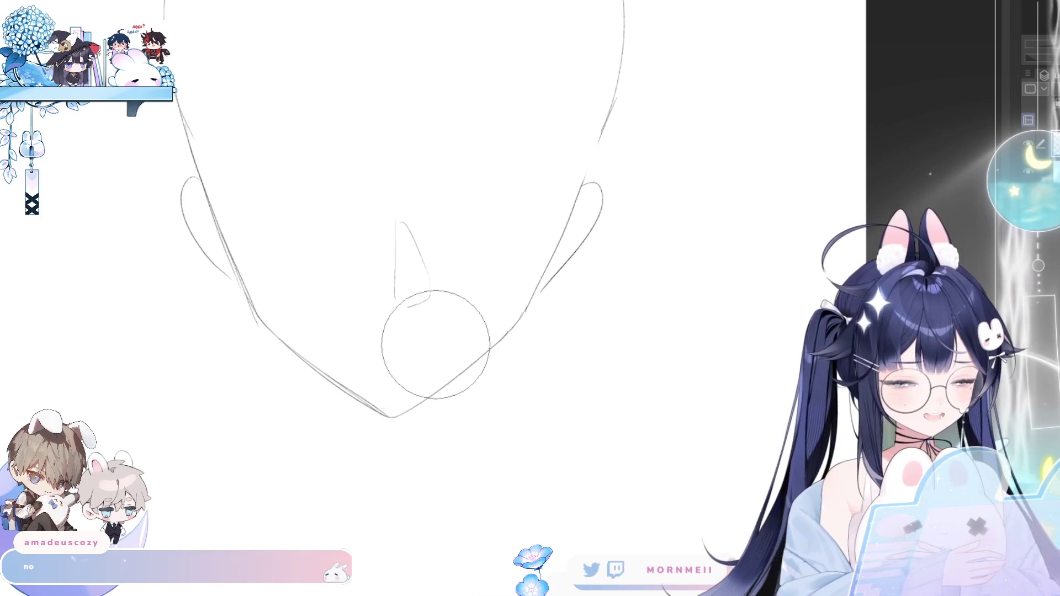
key("b")
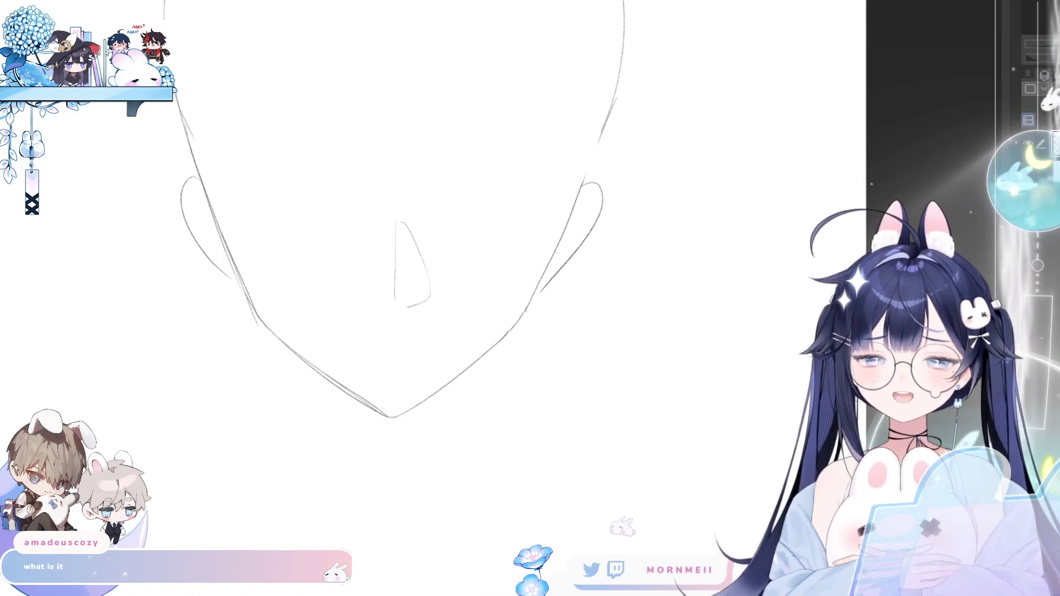
scroll(390, 358, "up", 2)
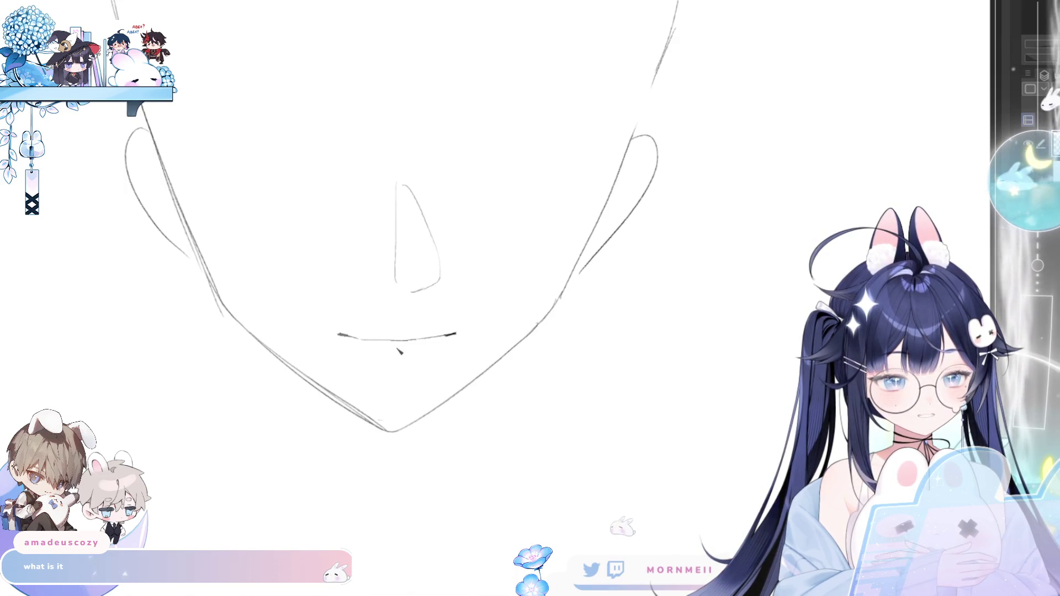
scroll(417, 345, "down", 3)
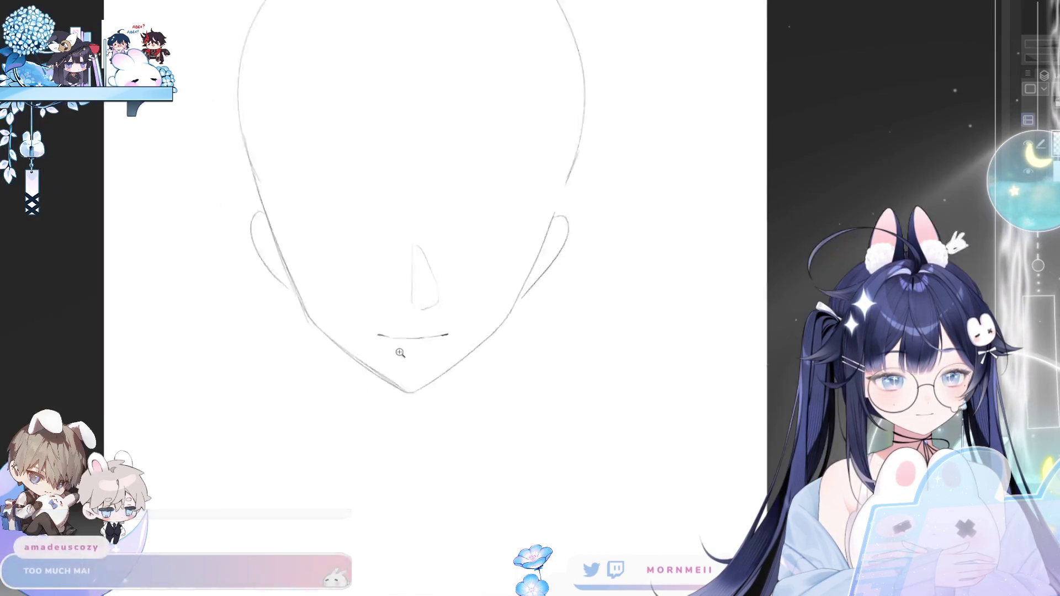
scroll(473, 334, "down", 3)
scroll(472, 334, "up", 3)
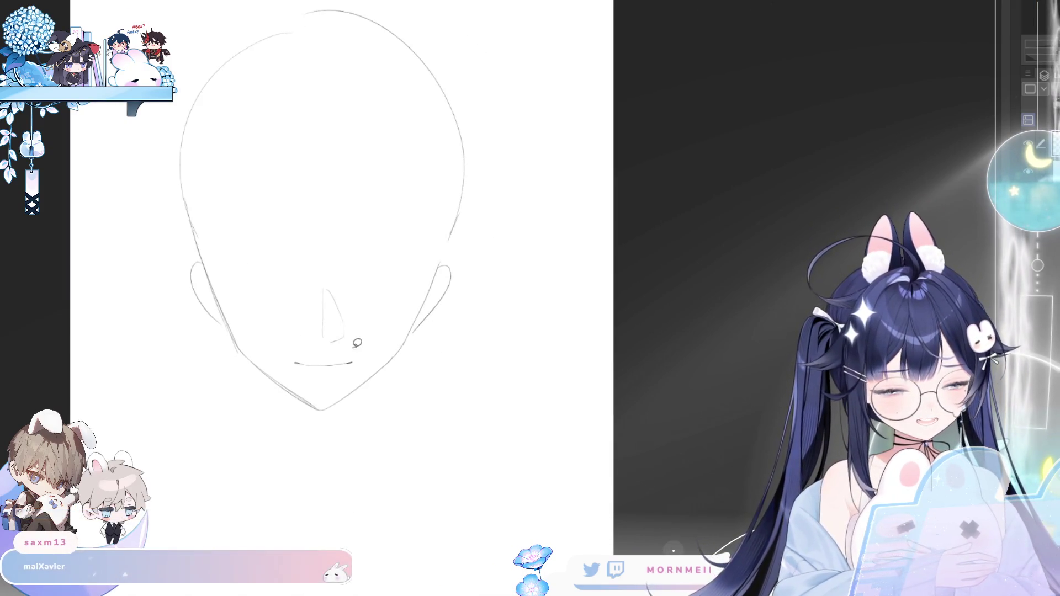
mouse_move(299, 275)
left_mouse_down()
mouse_move(372, 370)
mouse_move(351, 366)
left_mouse_up()
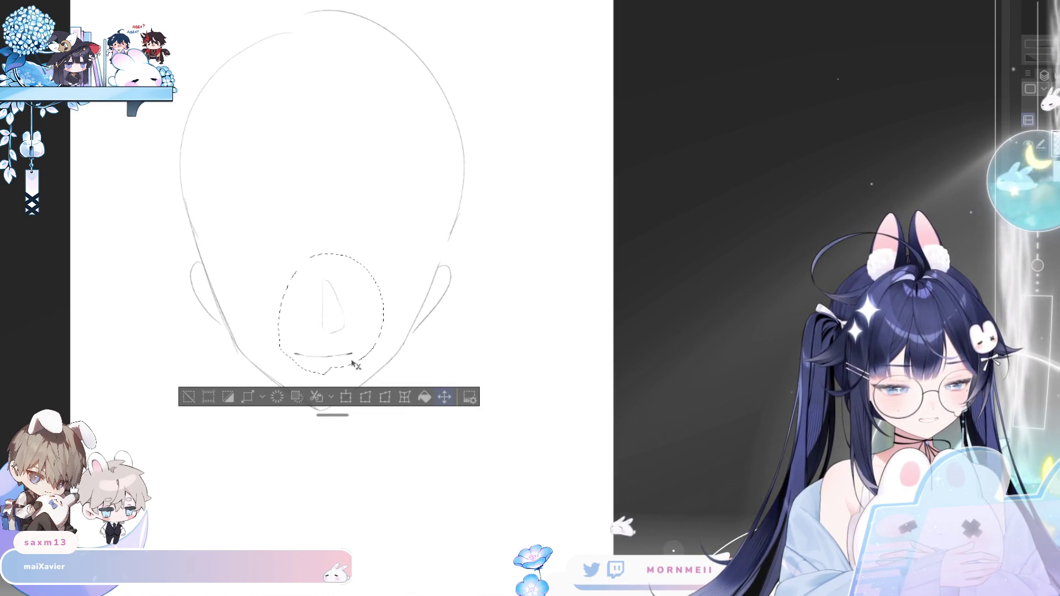
key("ctrl+d")
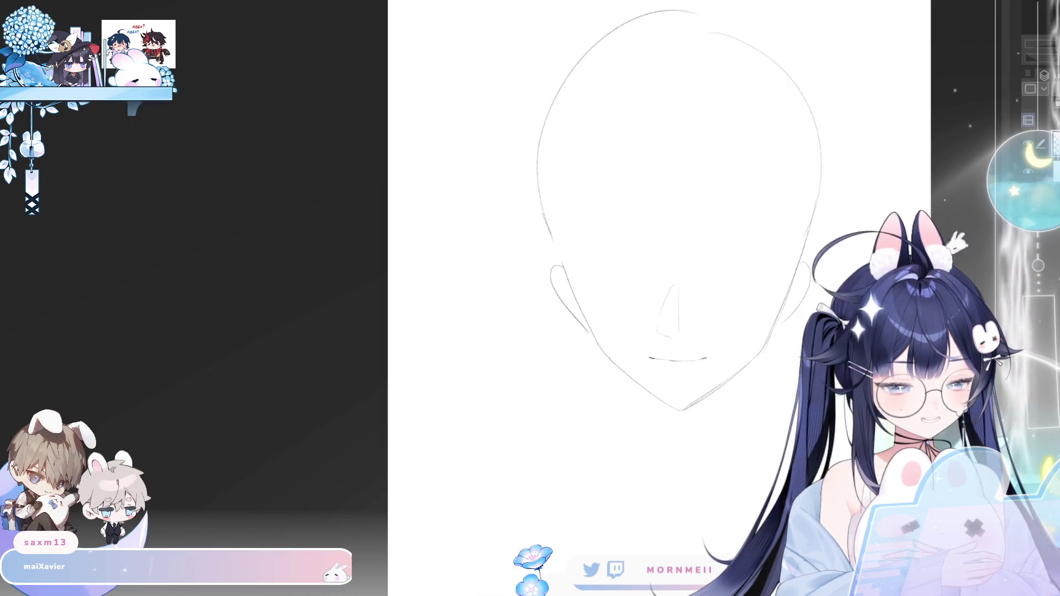
scroll(360, 362, "up", 2)
scroll(398, 410, "up", 2)
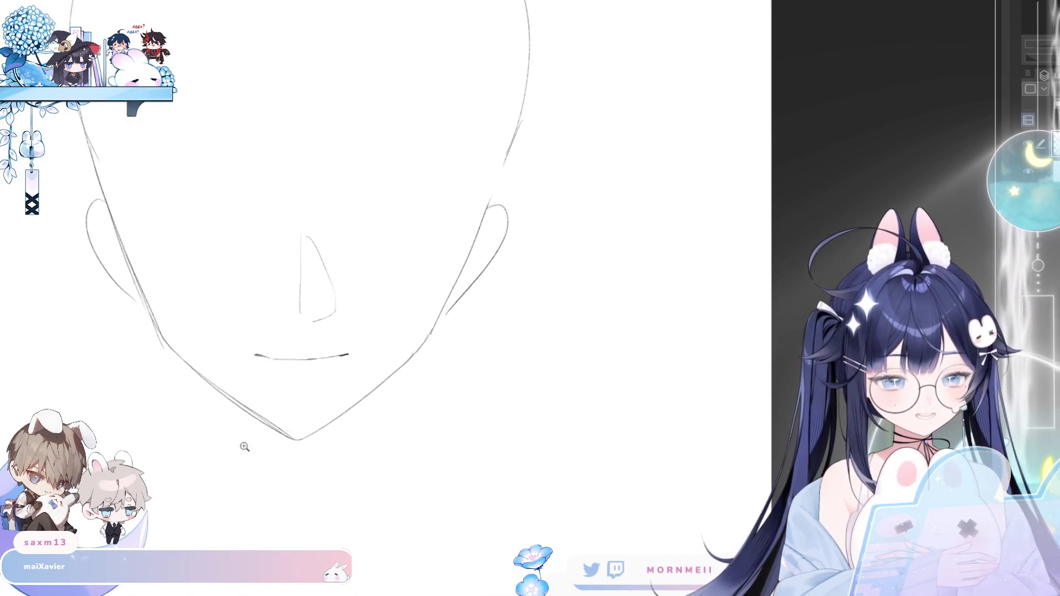